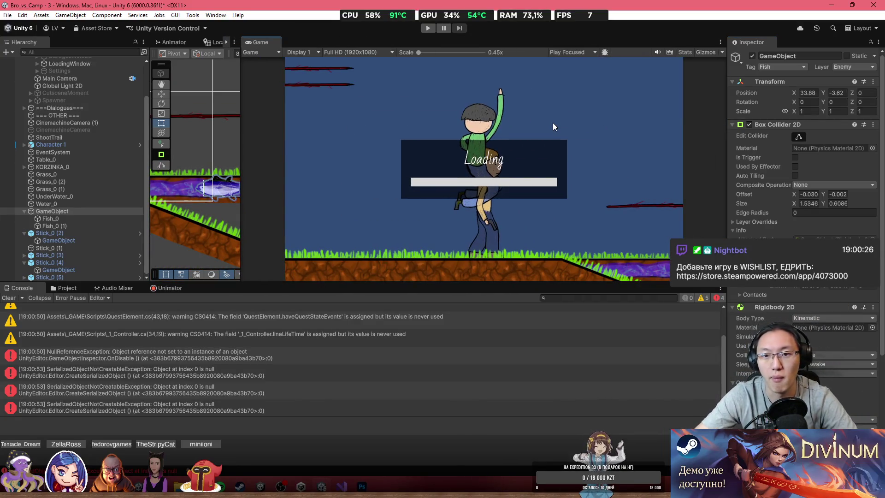
Clear the Unity console and start a Play-mode test of the game.
{"action": "left_click", "coordinate": [9, 298]}
{"action": "left_click", "coordinate": [427, 29]}
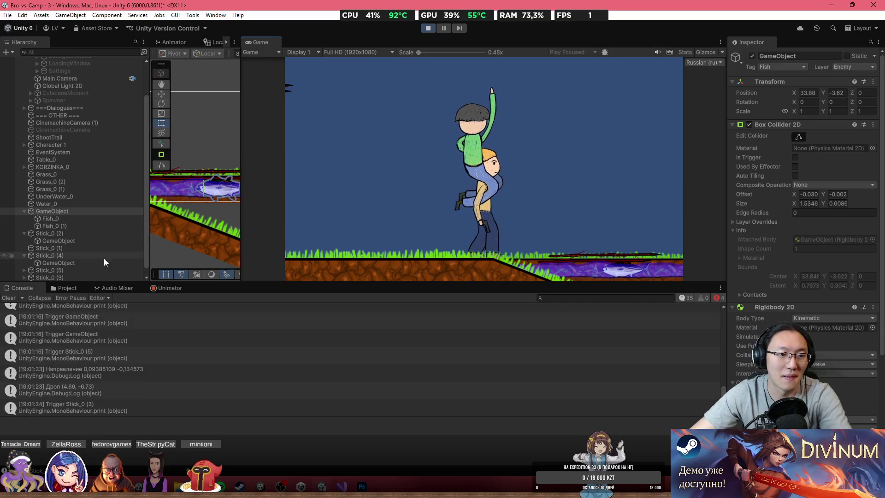
Inspect Stick_0 (5), Stick_0 (3), Water_0 and Stick_0 (2) during the run, then stop Play mode.
{"action": "left_click", "coordinate": [88, 271]}
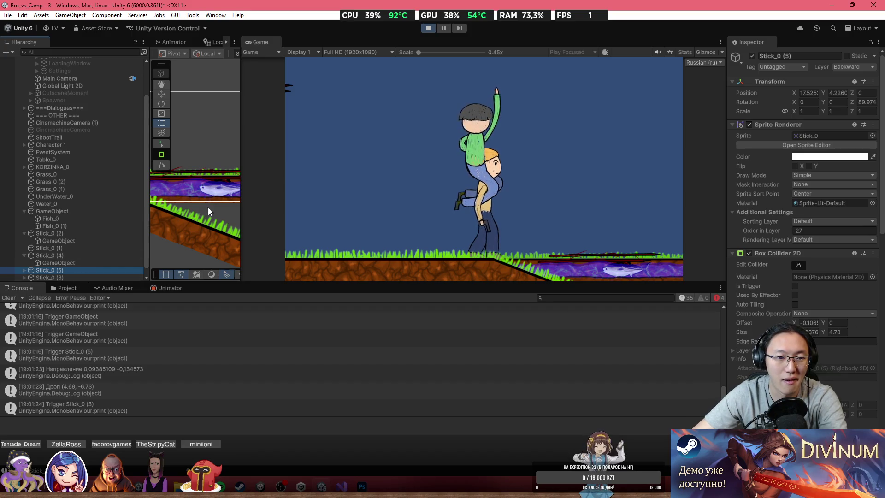
{"action": "left_click", "coordinate": [198, 174]}
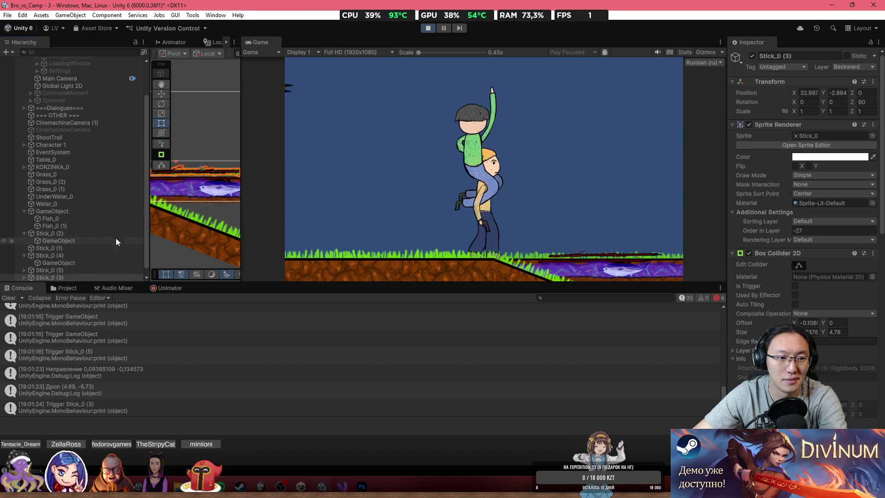
{"action": "left_click", "coordinate": [199, 180]}
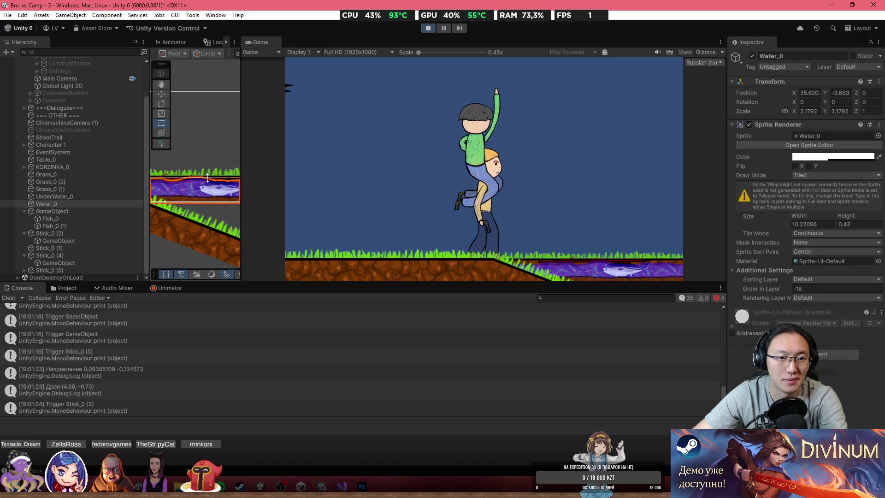
{"action": "left_click", "coordinate": [199, 178]}
{"action": "left_click", "coordinate": [195, 181]}
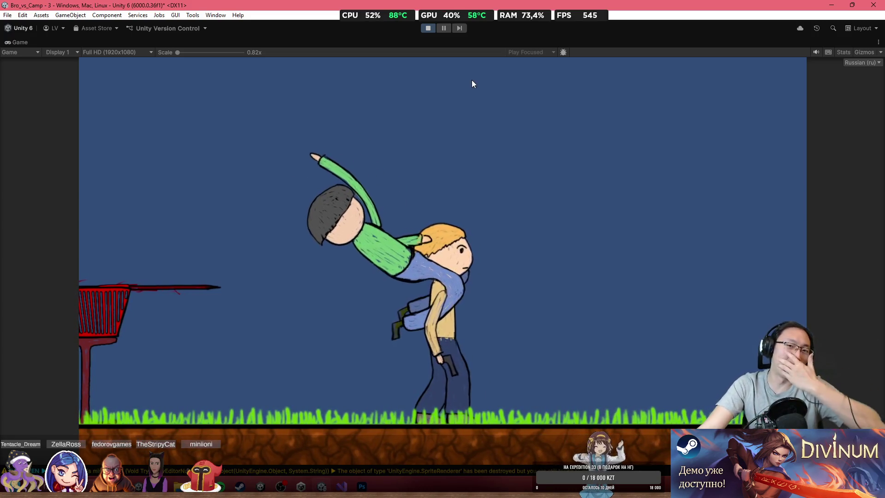
{"action": "left_click", "coordinate": [427, 28]}
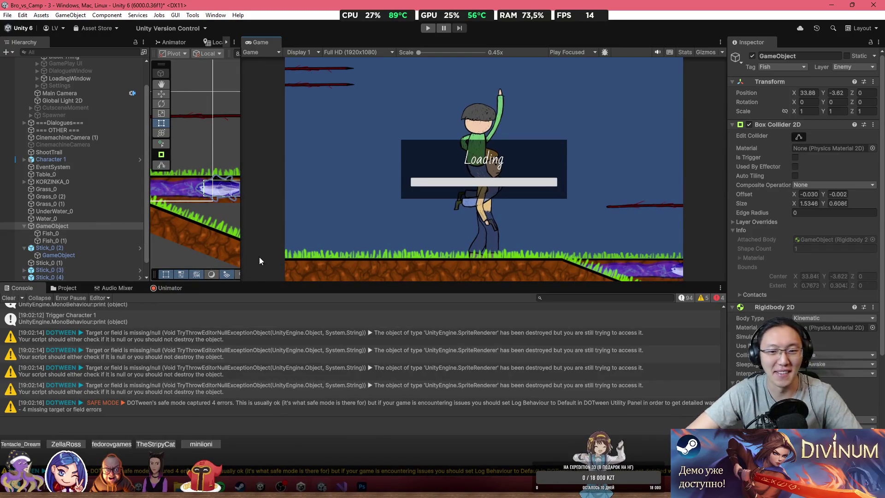
Clear the console to zero warnings and errors, then widen the Scene view beside the Game view.
{"action": "left_click", "coordinate": [13, 298]}
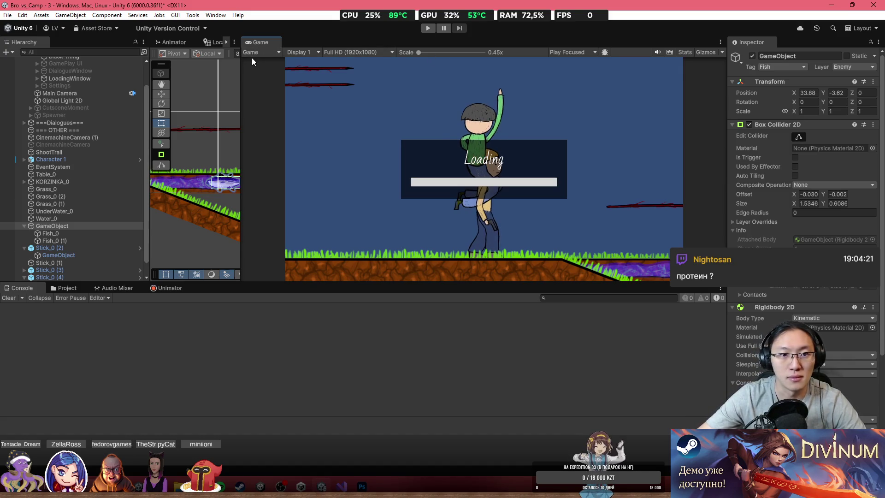
{"action": "left_click_drag", "start_coordinate": [243, 67], "coordinate": [530, 67]}
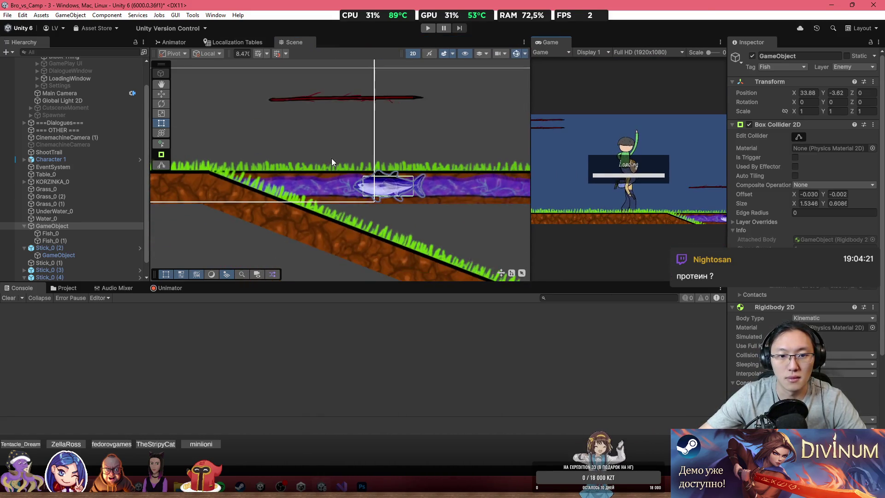
Select Water_0 in the Scene and add a Box Collider 2D to it.
{"action": "scroll", "coordinate": [359, 181], "scroll_direction": "down", "scroll_amount": 2}
{"action": "scroll", "coordinate": [413, 175], "scroll_direction": "up", "scroll_amount": 1}
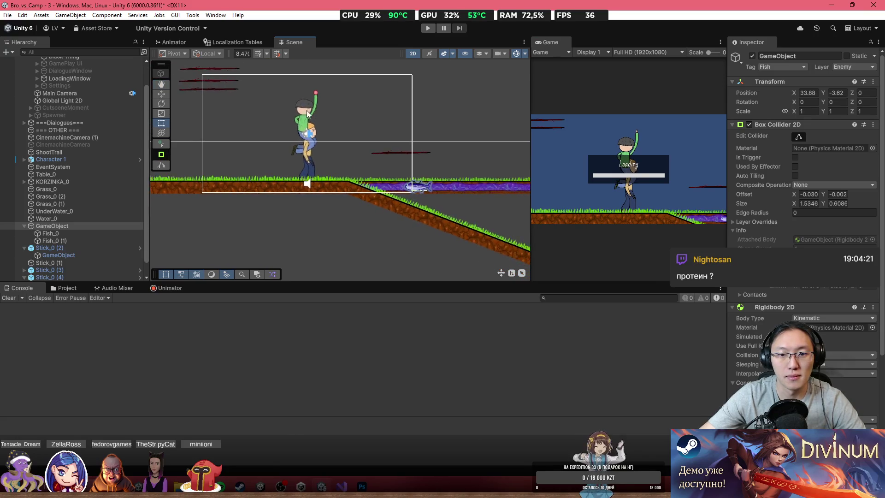
{"action": "scroll", "coordinate": [413, 175], "scroll_direction": "up", "scroll_amount": 3}
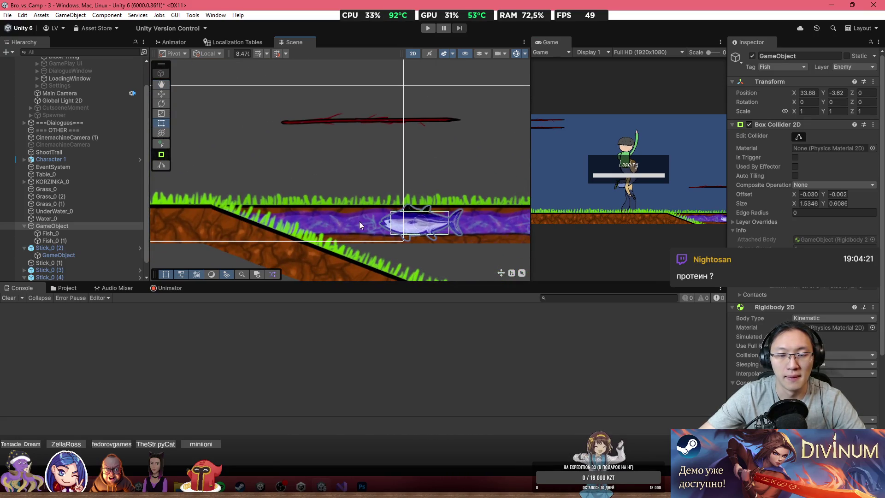
{"action": "left_click", "coordinate": [349, 221]}
{"action": "scroll", "coordinate": [332, 226], "scroll_direction": "down", "scroll_amount": 1}
{"action": "left_click_drag", "start_coordinate": [232, 229], "coordinate": [332, 223]}
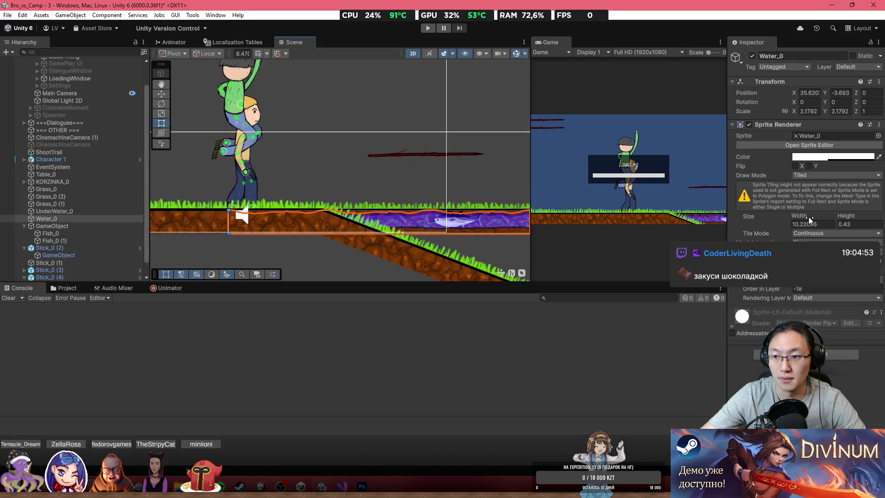
{"action": "left_click", "coordinate": [805, 354]}
{"action": "type", "text": "Box"}
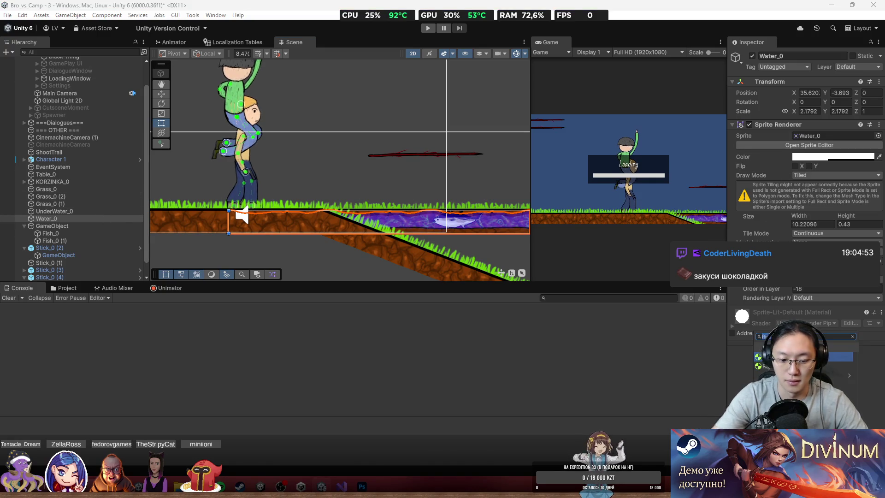
{"action": "key", "text": "Return"}
Shorten the water with the Rect tool to about 8.44 wide and adjust the collider's left edge.
{"action": "left_click", "coordinate": [800, 322]}
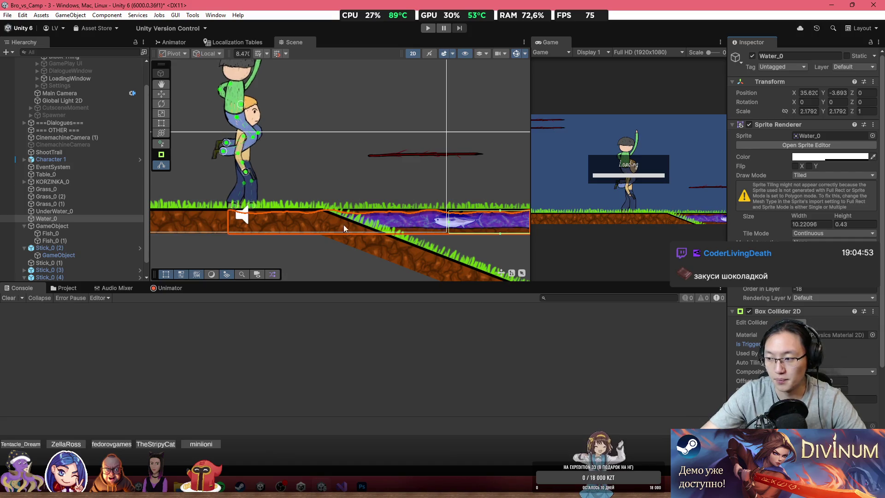
{"action": "scroll", "coordinate": [255, 229], "scroll_direction": "up", "scroll_amount": 3}
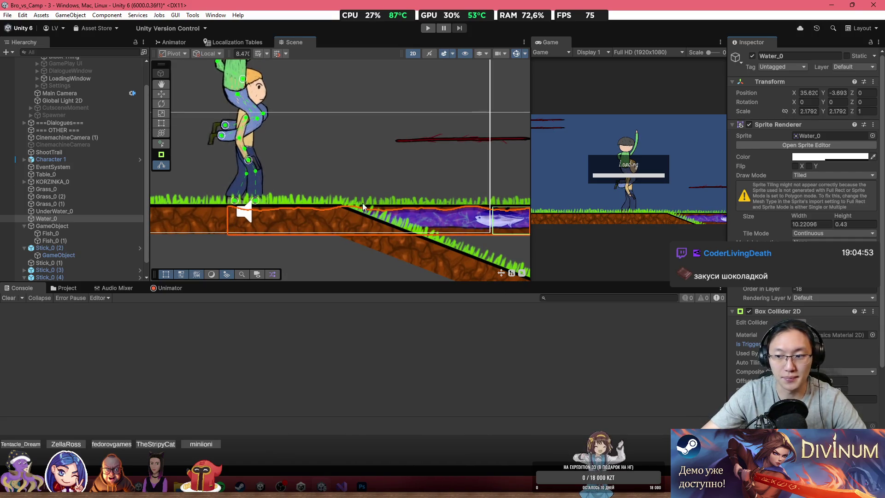
{"action": "key", "text": "t"}
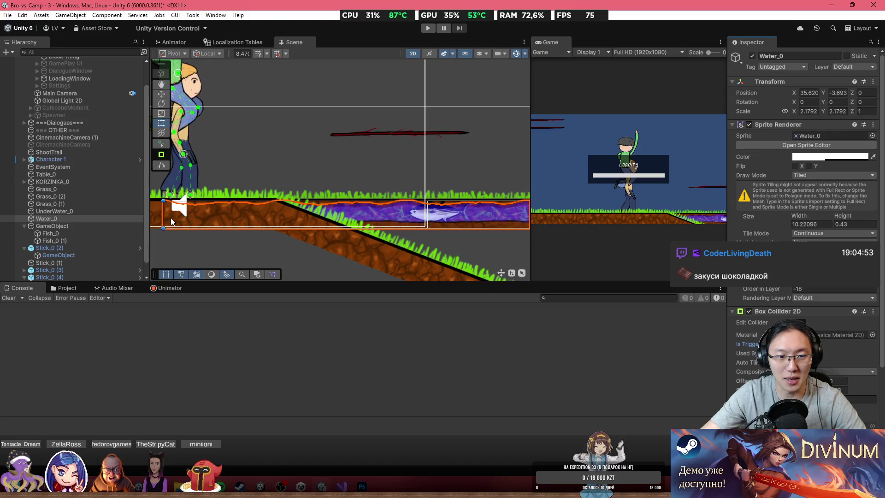
{"action": "mouse_move", "coordinate": [162, 213]}
{"action": "left_mouse_down"}
{"action": "mouse_move", "coordinate": [349, 220]}
{"action": "mouse_move", "coordinate": [276, 221]}
{"action": "left_mouse_up"}
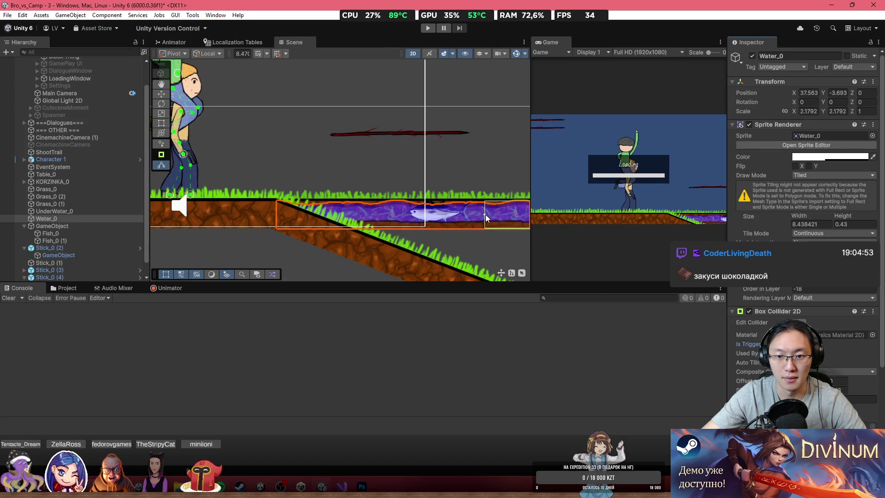
{"action": "mouse_move", "coordinate": [329, 216]}
{"action": "left_mouse_down"}
{"action": "mouse_move", "coordinate": [283, 214]}
{"action": "mouse_move", "coordinate": [325, 217]}
{"action": "left_mouse_up"}
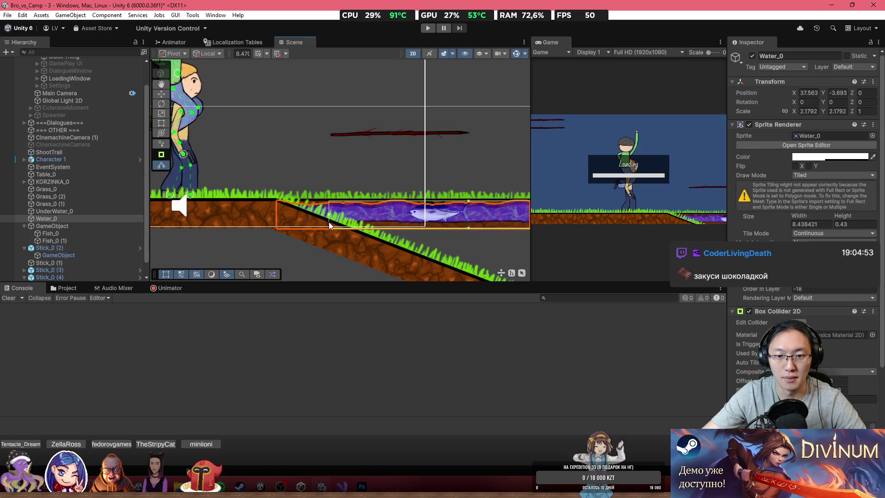
{"action": "left_click_drag", "start_coordinate": [401, 230], "coordinate": [249, 226]}
{"action": "scroll", "coordinate": [820, 331], "scroll_direction": "down", "scroll_amount": 3}
{"action": "scroll", "coordinate": [820, 331], "scroll_direction": "up", "scroll_amount": 3}
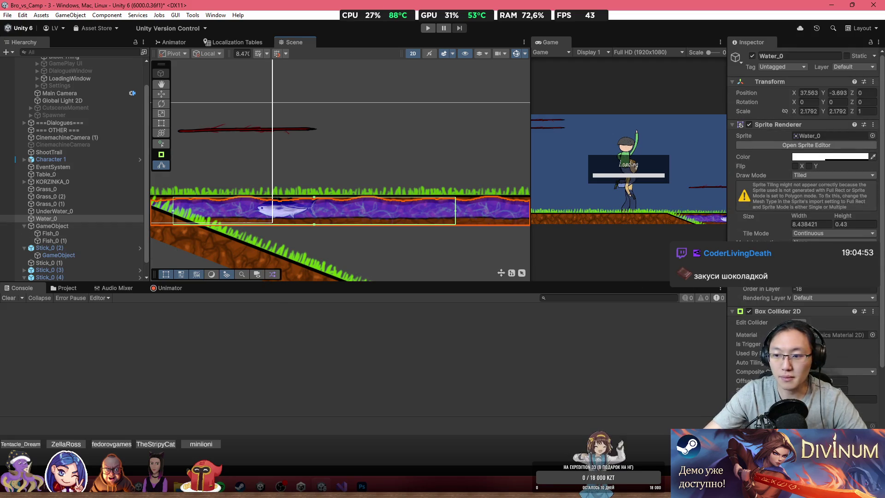
{"action": "scroll", "coordinate": [804, 230], "scroll_direction": "down", "scroll_amount": 3}
Search Add Component on Water_0 for a new script, then switch to Visual Studio.
{"action": "left_click", "coordinate": [804, 417]}
{"action": "type", "text": "Box"}
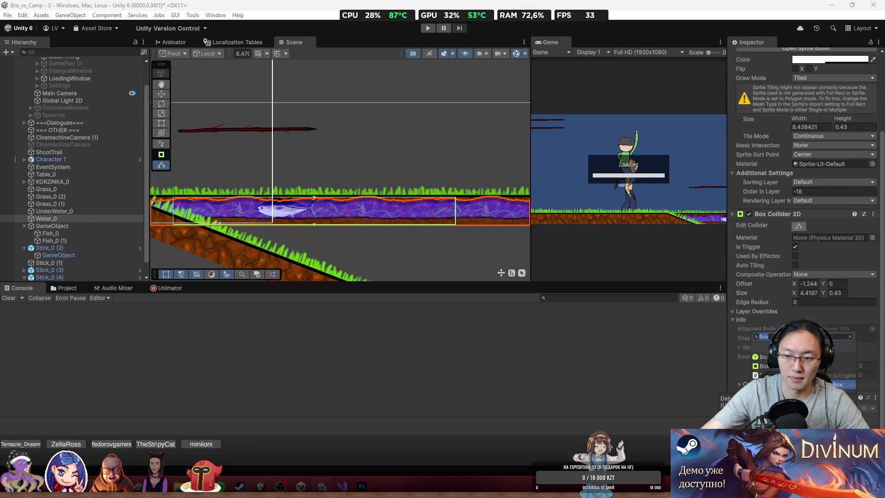
{"action": "type", "text": "u"}
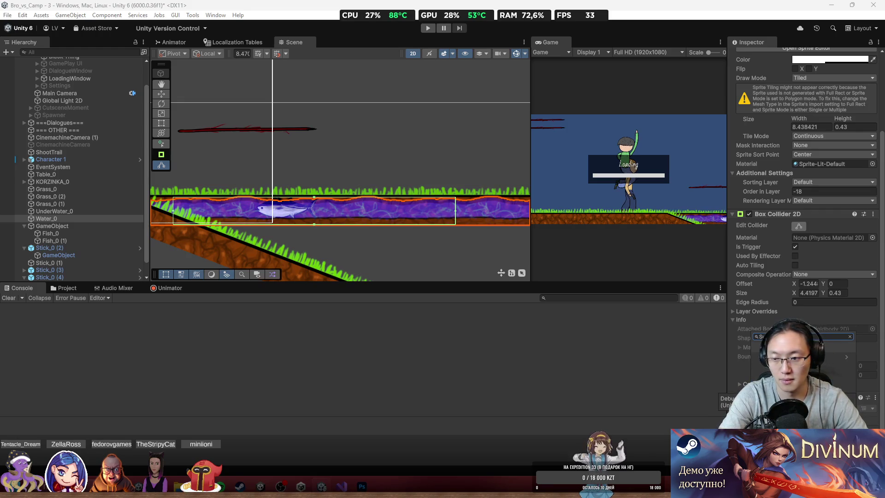
{"action": "key", "text": "BackSpace"}
{"action": "type", "text": "S"}
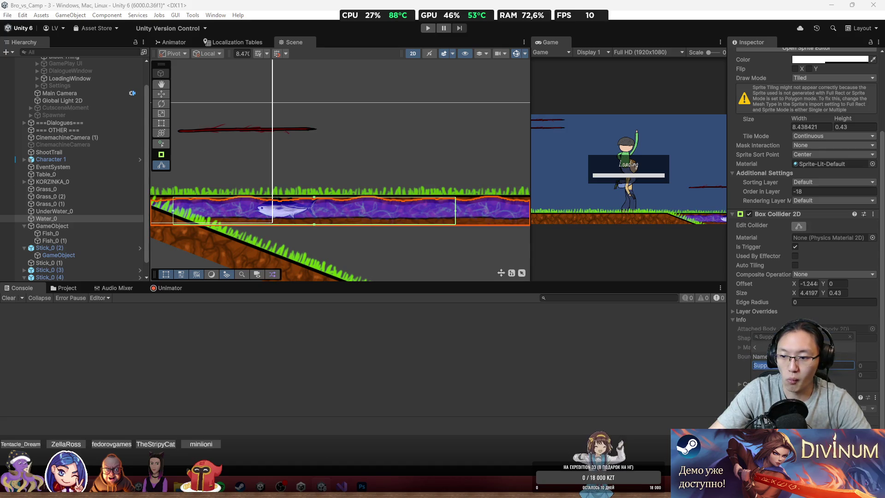
{"action": "left_click", "coordinate": [342, 486]}
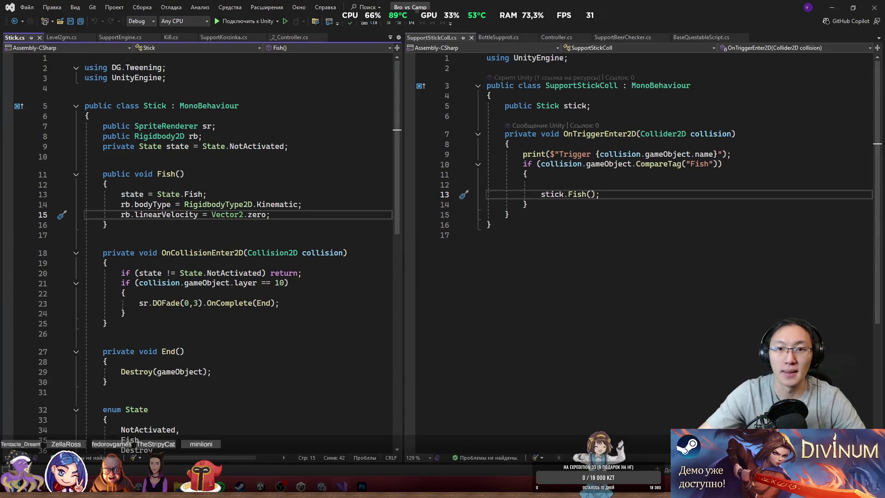
Back in Unity, review the NullReferenceException, clear the console, and return to Visual Studio.
{"action": "left_click", "coordinate": [832, 7]}
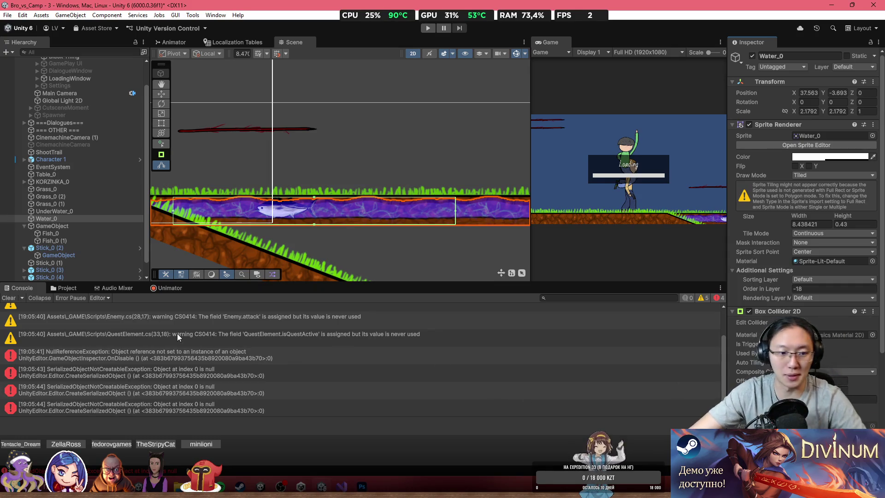
{"action": "left_click", "coordinate": [189, 371]}
{"action": "left_click", "coordinate": [193, 361]}
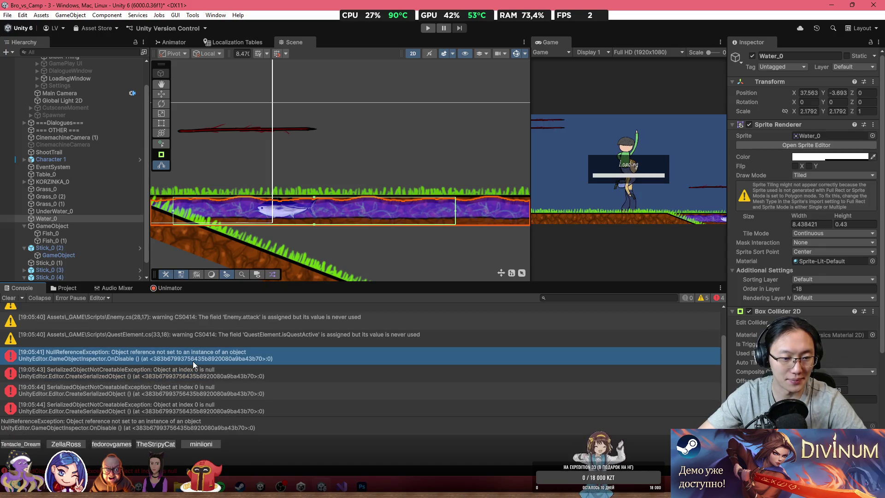
{"action": "left_click", "coordinate": [8, 298]}
{"action": "scroll", "coordinate": [804, 230], "scroll_direction": "down", "scroll_amount": 3}
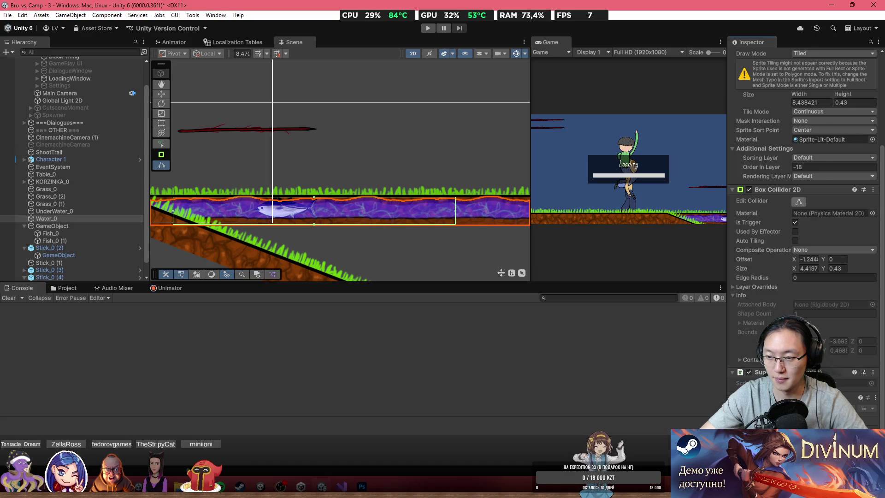
{"action": "key", "text": "alt+Tab"}
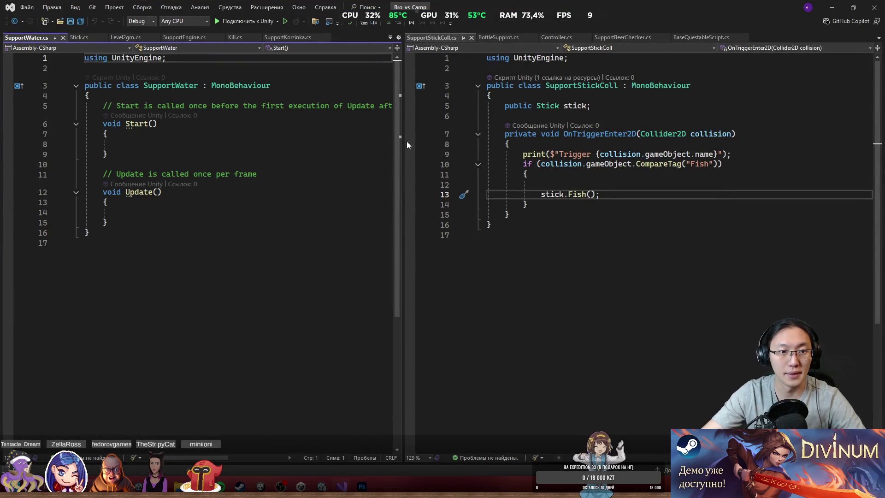
Declare a public Transform fishPos and a public GameObject currentFish field in SupportWater.
{"action": "left_click_drag", "start_coordinate": [404, 138], "coordinate": [546, 138]}
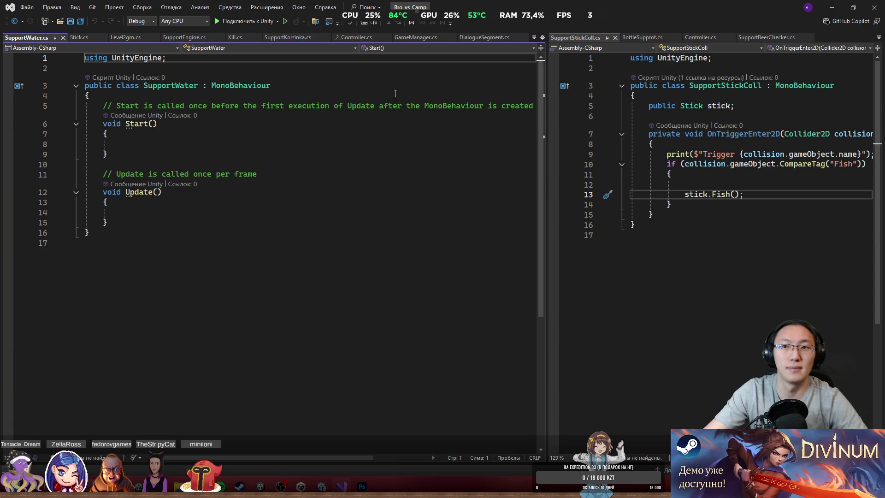
{"action": "left_click", "coordinate": [305, 91]}
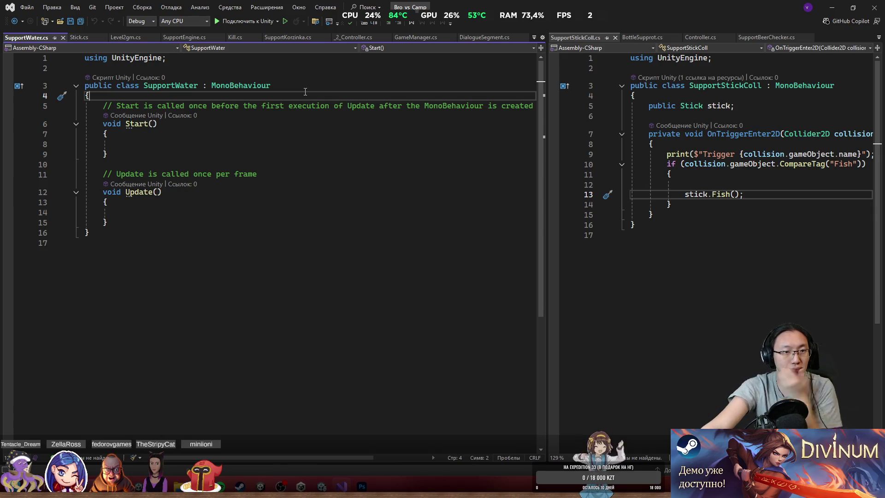
{"action": "key", "text": "Return"}
{"action": "key", "text": "Return"}
{"action": "key", "text": "Return"}
{"action": "key", "text": "Up"}
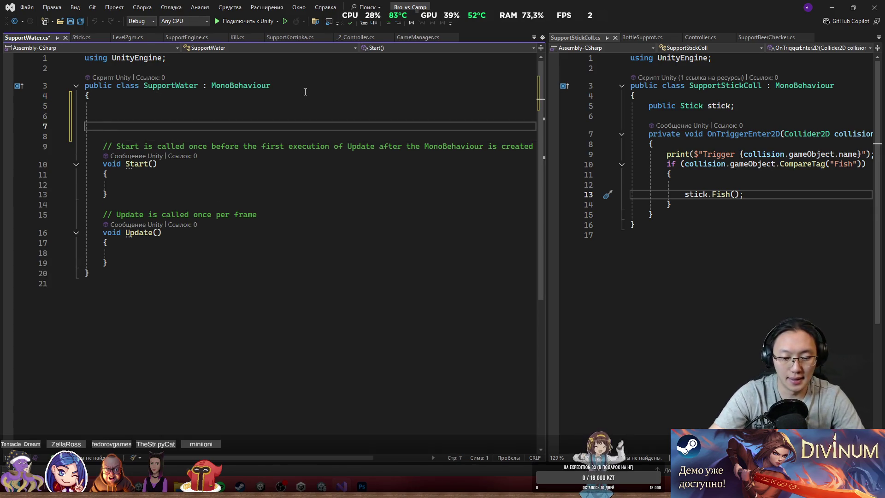
{"action": "type", "text": "public "}
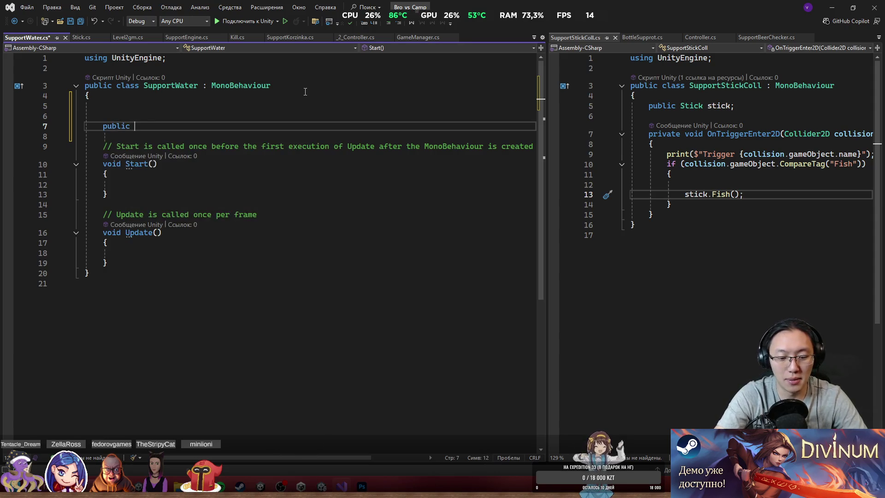
{"action": "type", "text": "Transfor"}
{"action": "key", "text": "ctrl+BackSpace"}
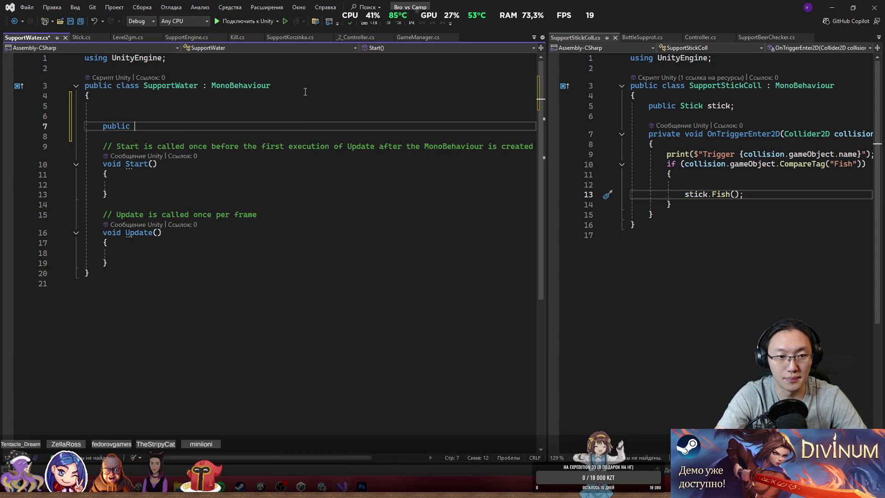
{"action": "type", "text": "ransfor"}
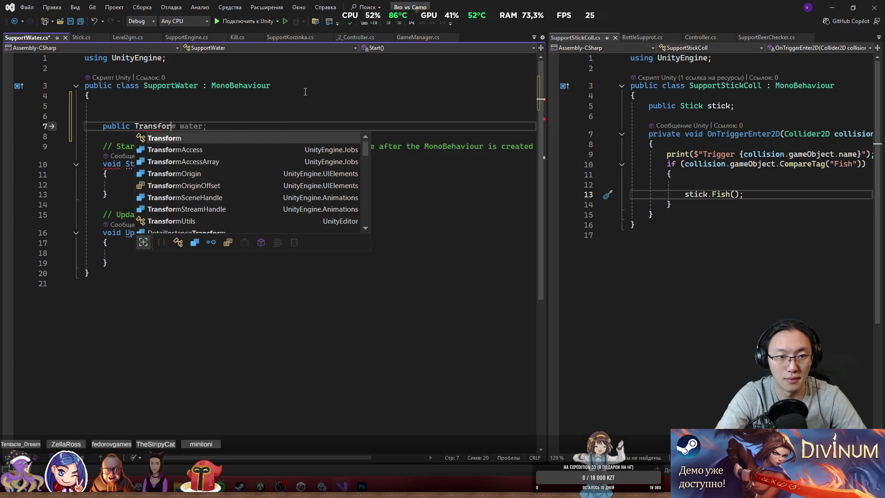
{"action": "type", "text": "m fish"}
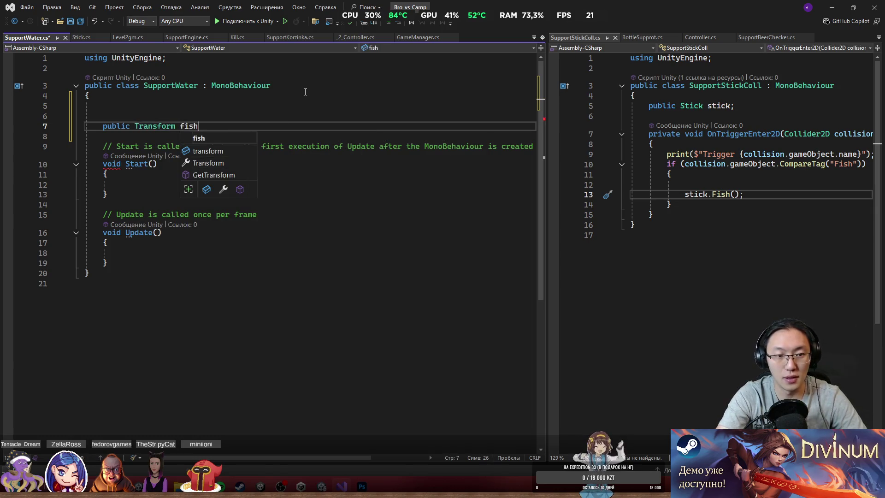
{"action": "type", "text": "Pos;"}
{"action": "key", "text": "Return"}
{"action": "key", "text": "Return"}
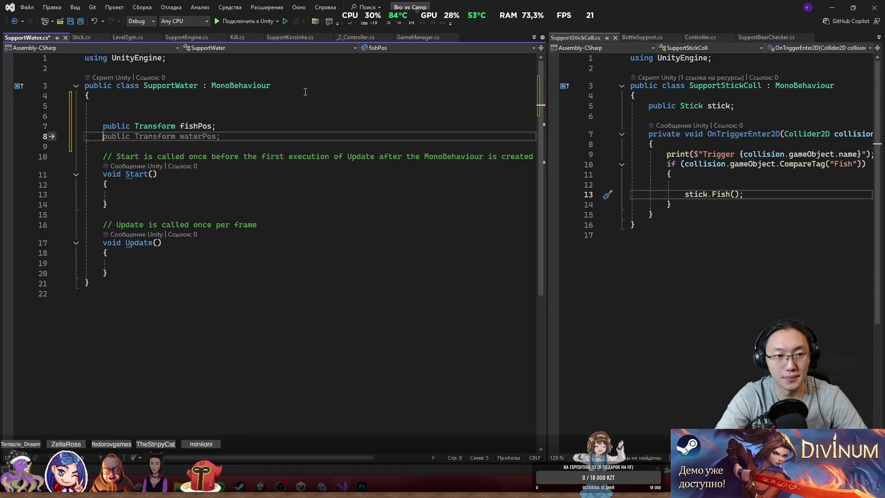
{"action": "type", "text": "public Tra"}
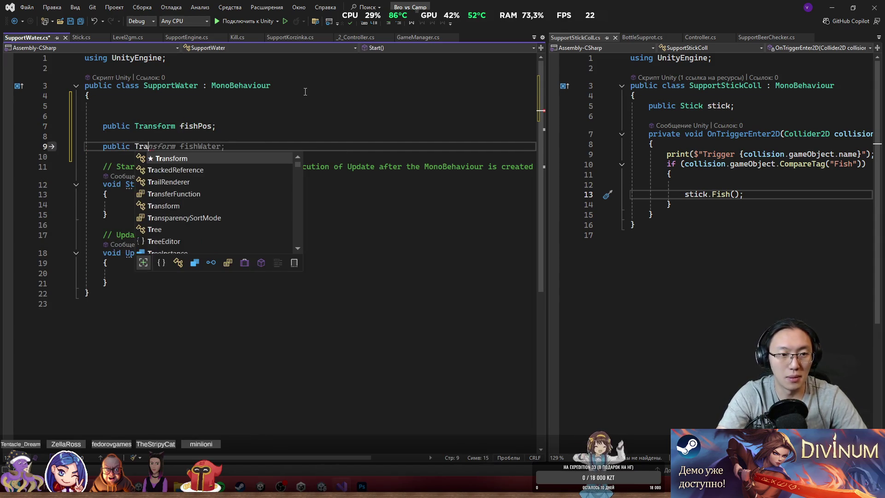
{"action": "type", "text": "nsform "}
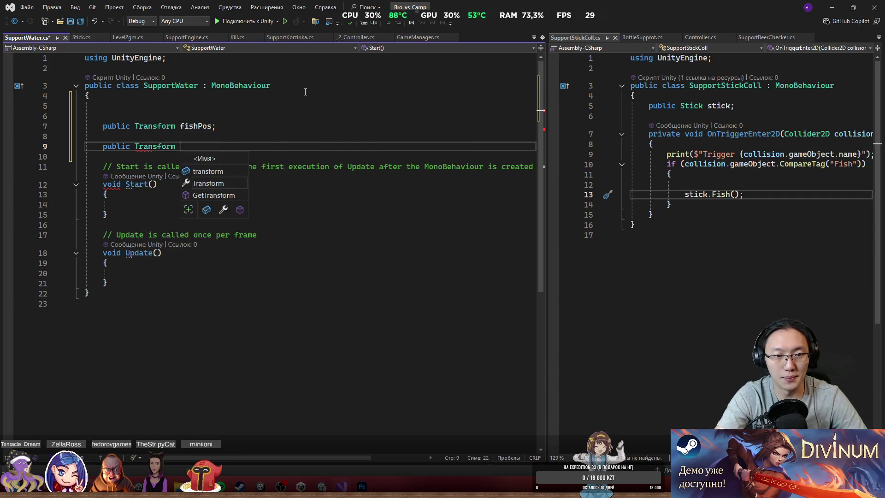
{"action": "type", "text": "current"}
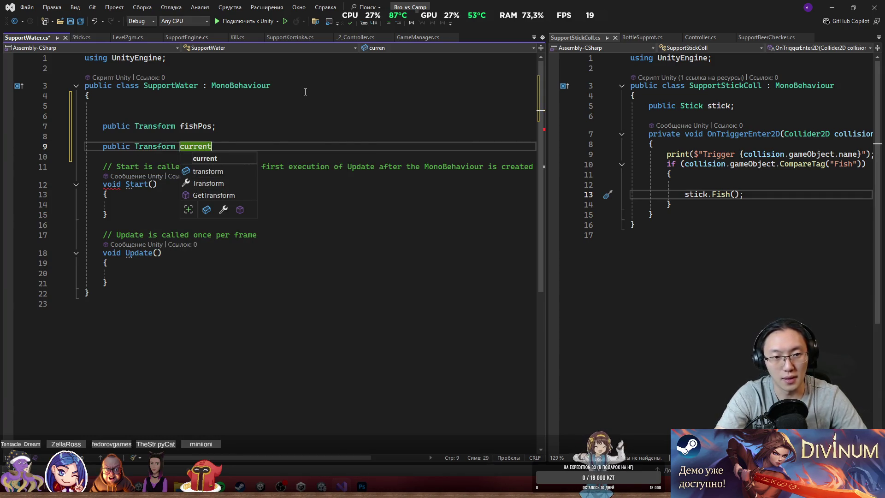
{"action": "type", "text": "Fish;"}
{"action": "key", "text": "Return"}
{"action": "type", "text": "public"}
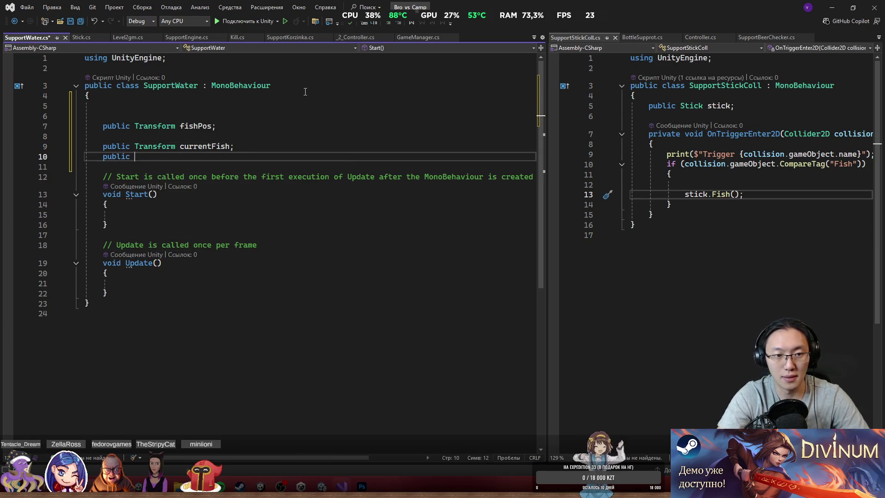
{"action": "double_click", "coordinate": [171, 147]}
{"action": "type", "text": "Ga"}
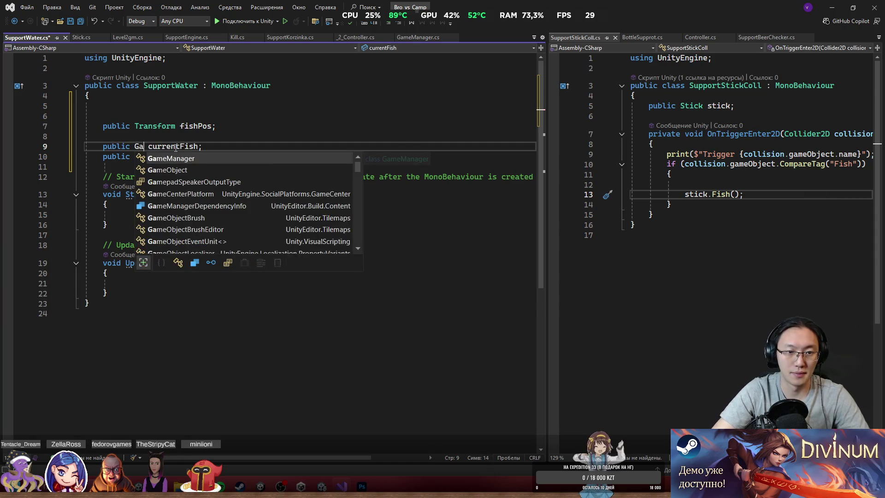
{"action": "key", "text": "Tab"}
Add a public GameObject fishPrefab and a public Transform fishHidePos field.
{"action": "left_click", "coordinate": [192, 158]}
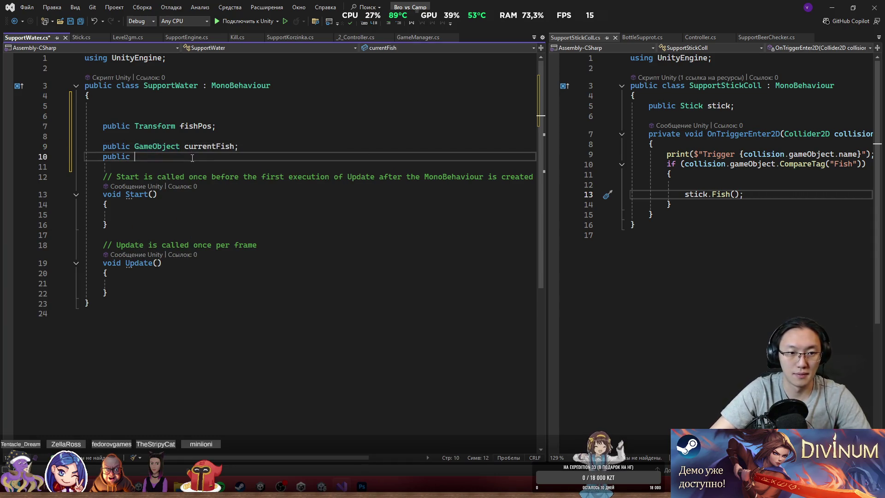
{"action": "type", "text": "Gam"}
{"action": "key", "text": "Tab"}
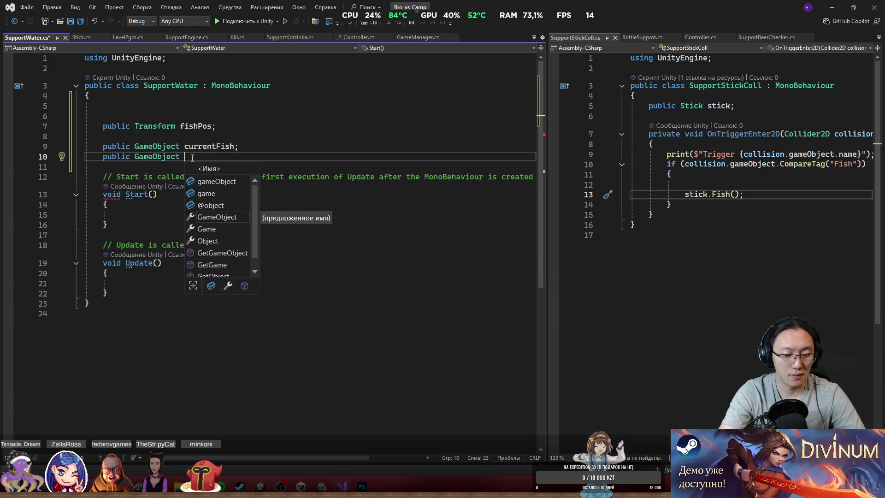
{"action": "type", "text": "fishPrefab;"}
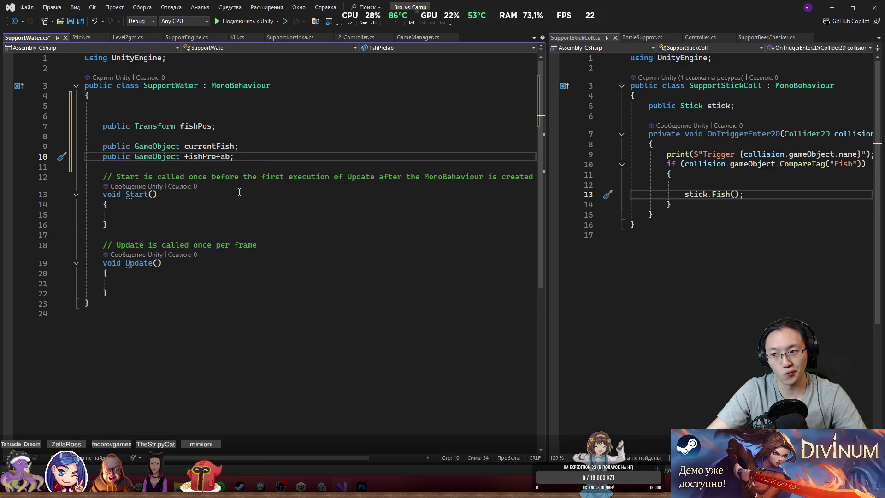
{"action": "key", "text": "Return"}
{"action": "key", "text": "Return"}
{"action": "type", "text": "public "}
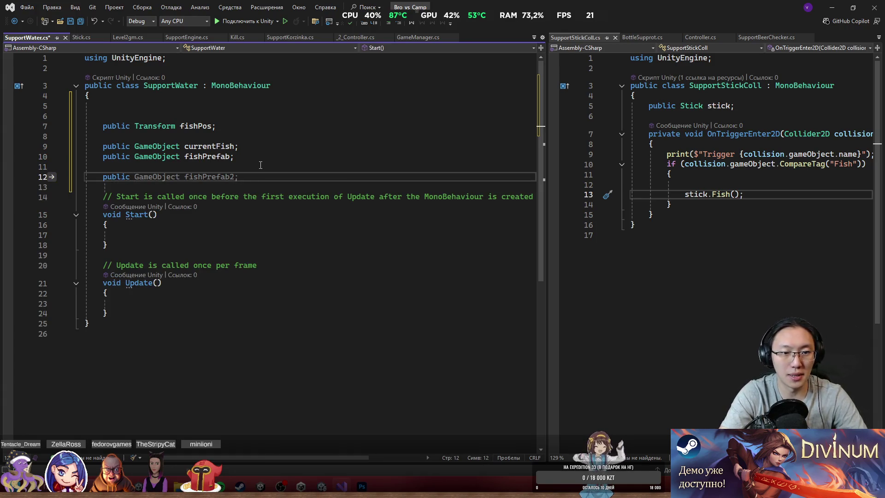
{"action": "type", "text": "Transform fishH"}
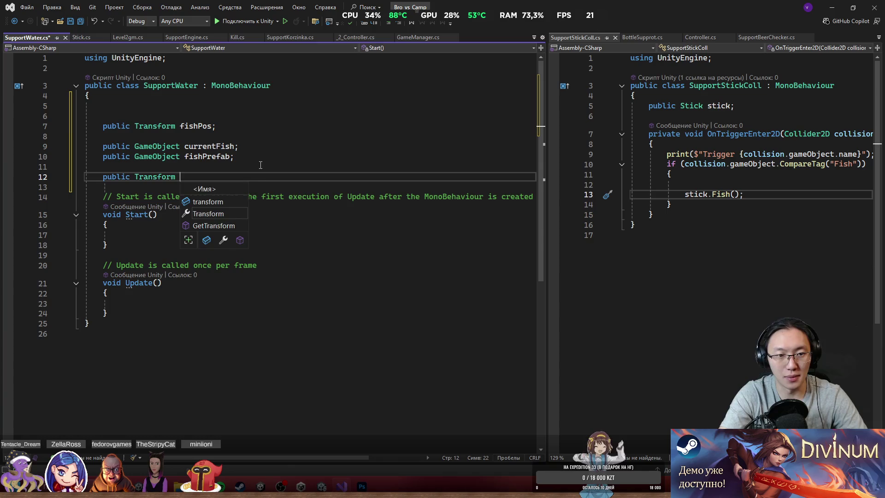
{"action": "type", "text": "idePos;"}
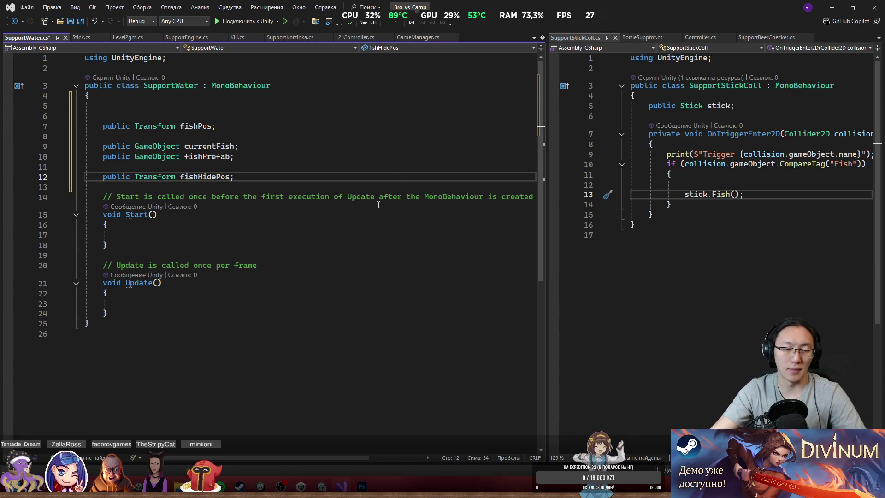
Delete the empty Start and Update methods.
{"action": "left_click", "coordinate": [108, 312]}
{"action": "left_click", "coordinate": [103, 197], "text": "shift"}
{"action": "key", "text": "Delete"}
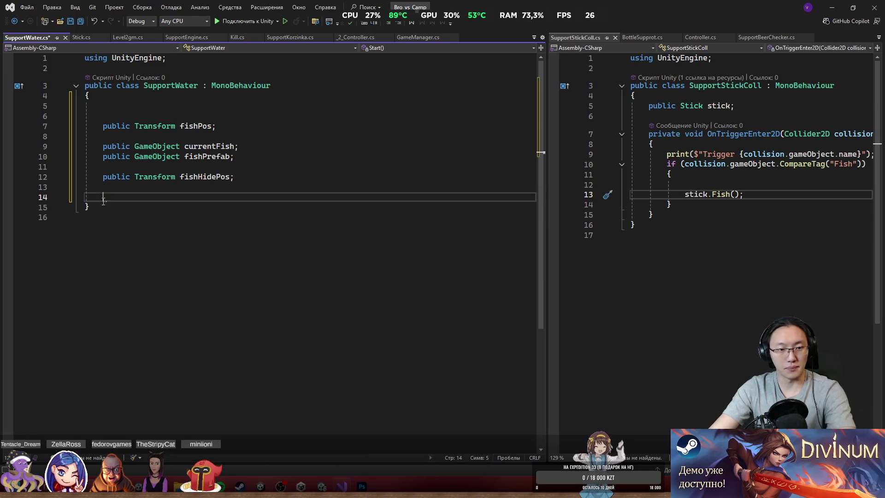
Add an OnTriggerEnter2D method with an if check for collision layer 3.
{"action": "key", "text": "Return"}
{"action": "key", "text": "Return"}
{"action": "key", "text": "Up"}
{"action": "type", "text": "publ"}
{"action": "key", "text": "BackSpace"}
{"action": "key", "text": "BackSpace"}
{"action": "key", "text": "BackSpace"}
{"action": "type", "text": "OnTri"}
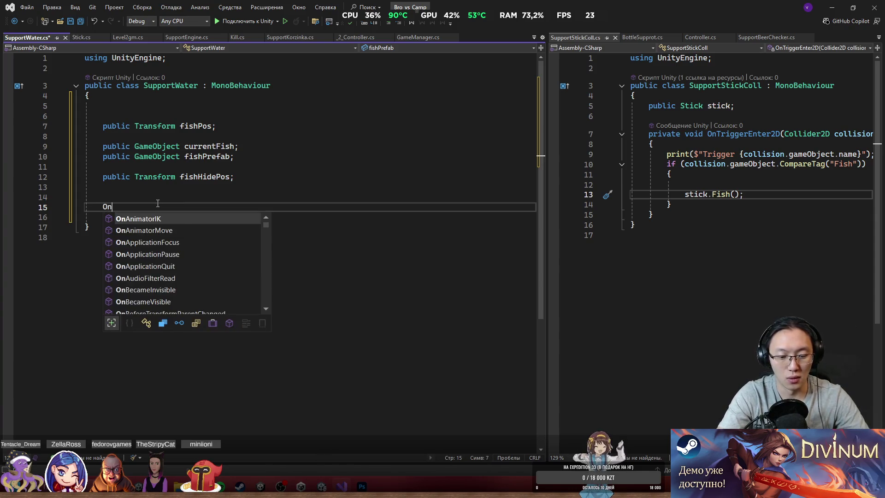
{"action": "key", "text": "Down"}
{"action": "key", "text": "Return"}
{"action": "type", "text": "if (collision.gameObject."}
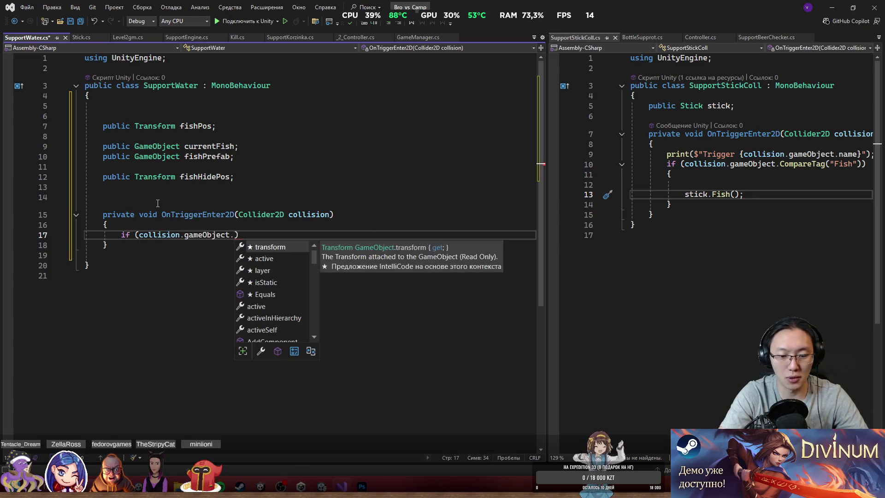
{"action": "type", "text": "layer ="}
{"action": "key", "text": "BackSpace"}
{"action": "type", "text": "= 3)"}
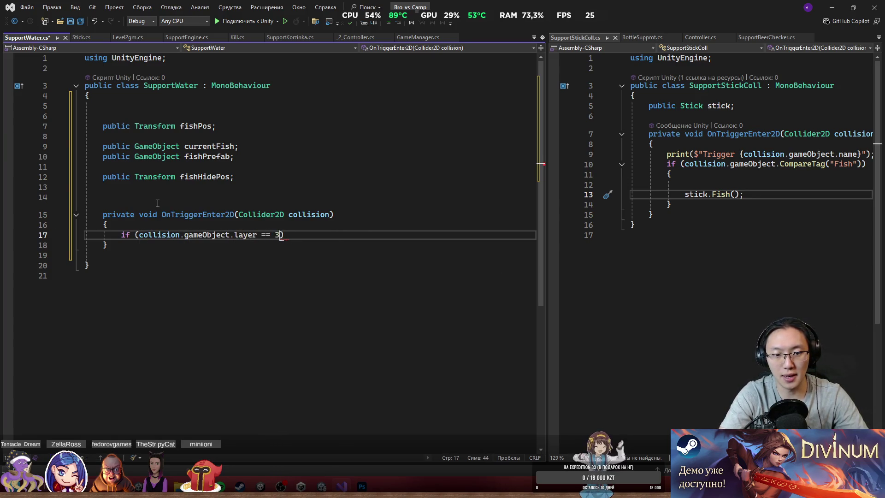
{"action": "key", "text": "Return"}
{"action": "type", "text": "{"}
{"action": "key", "text": "Return"}
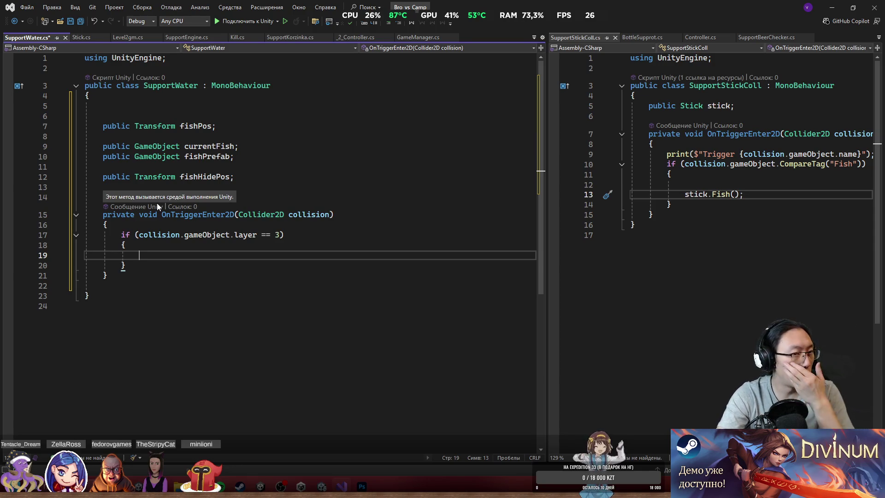
Inside the check, set currentFish.transform.rotation to Quaternion.Euler(0, 180, 0).
{"action": "type", "text": "cu"}
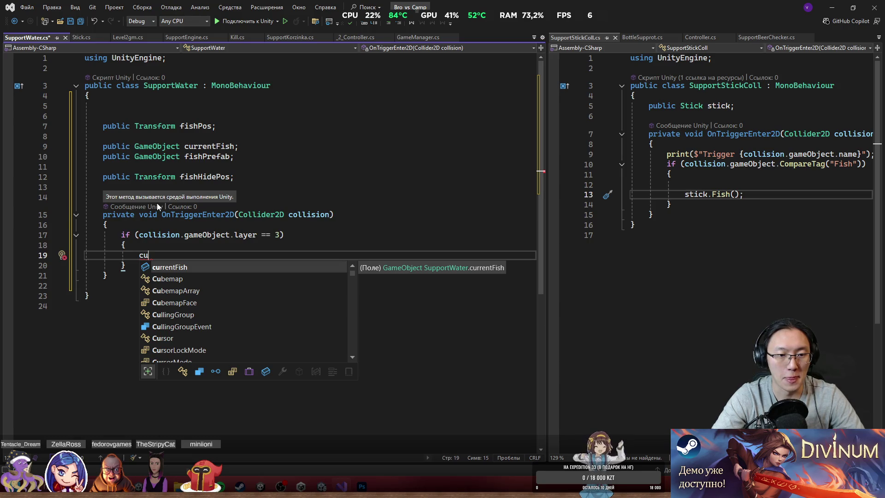
{"action": "key", "text": "Tab"}
{"action": "type", "text": "."}
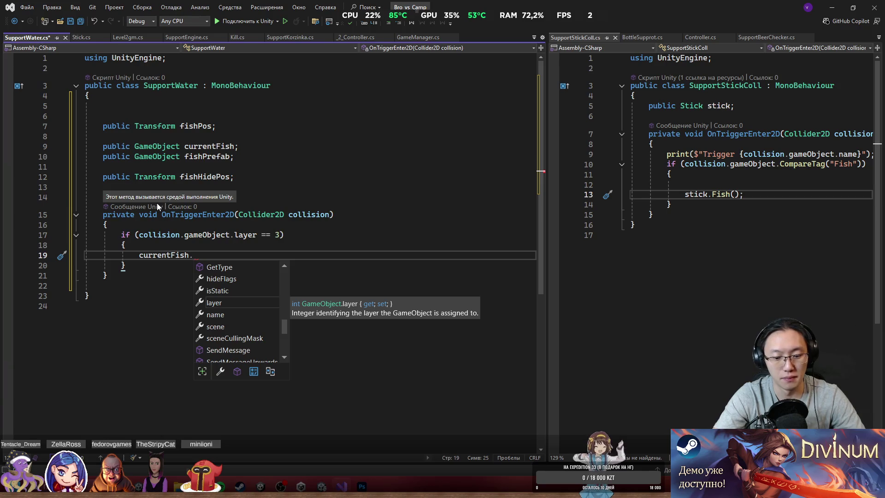
{"action": "type", "text": "E"}
{"action": "key", "text": "BackSpace"}
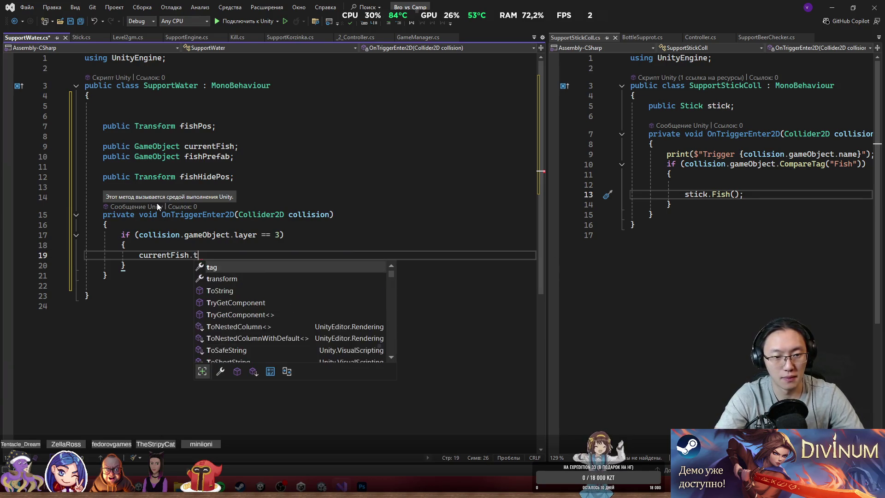
{"action": "type", "text": "transform.eu"}
{"action": "key", "text": "Tab"}
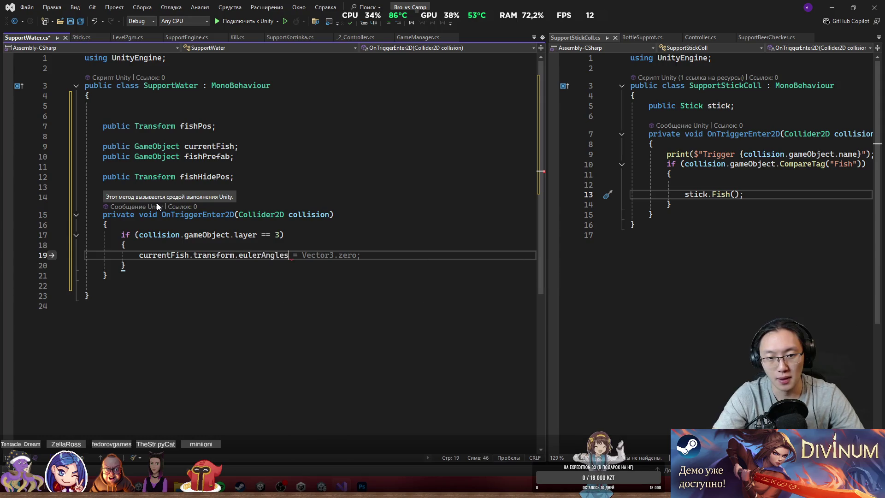
{"action": "type", "text": "= new Vec"}
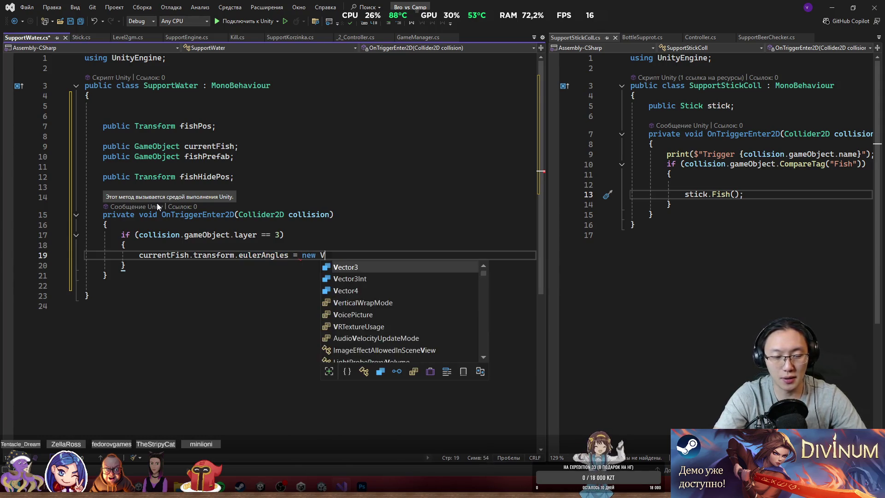
{"action": "key", "text": "Tab"}
{"action": "type", "text": "("}
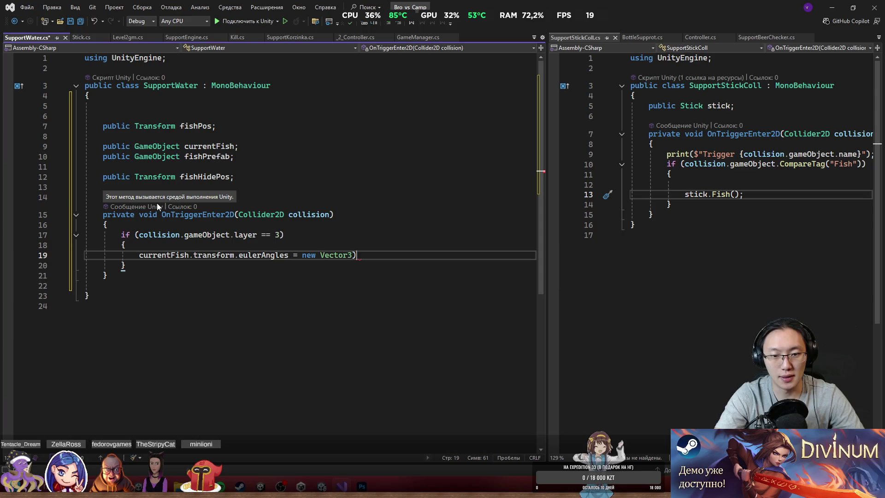
{"action": "type", "text": "0"}
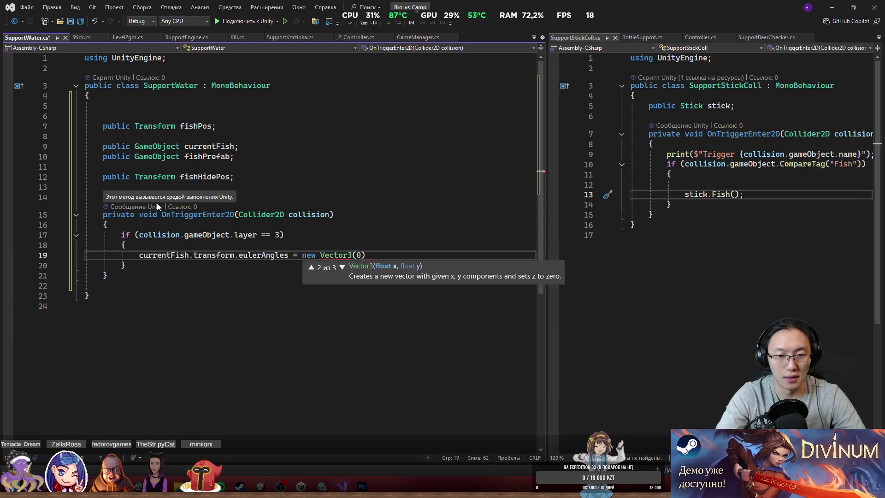
{"action": "key", "text": "BackSpace"}
{"action": "key", "text": "BackSpace"}
{"action": "key", "text": "BackSpace"}
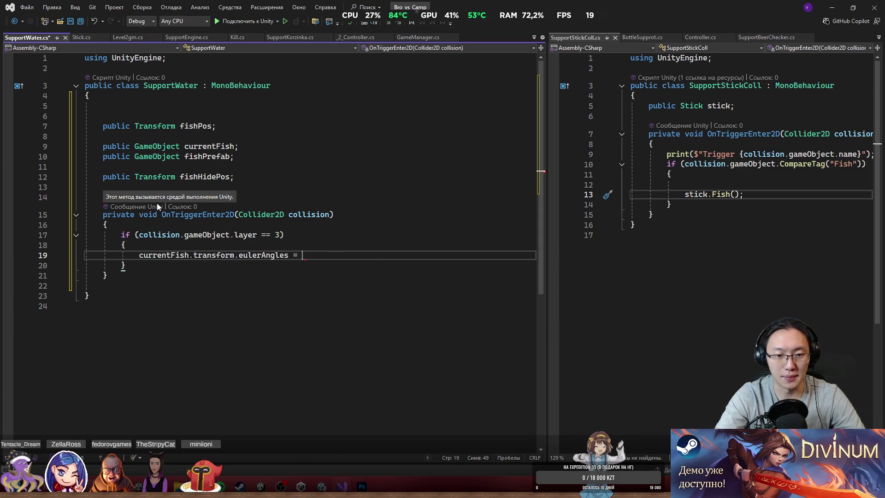
{"action": "type", "text": "eu"}
{"action": "key", "text": "Escape"}
{"action": "key", "text": "BackSpace"}
{"action": "key", "text": "BackSpace"}
{"action": "key", "text": "BackSpace"}
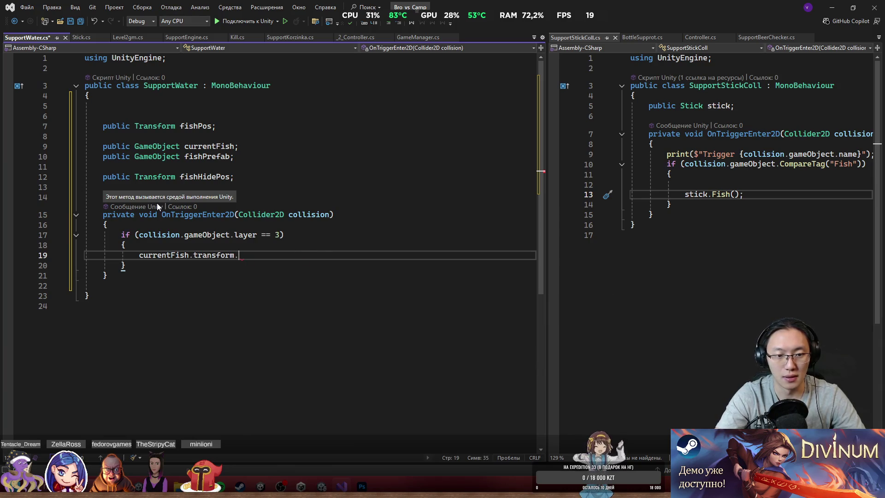
{"action": "type", "text": "rotation = "}
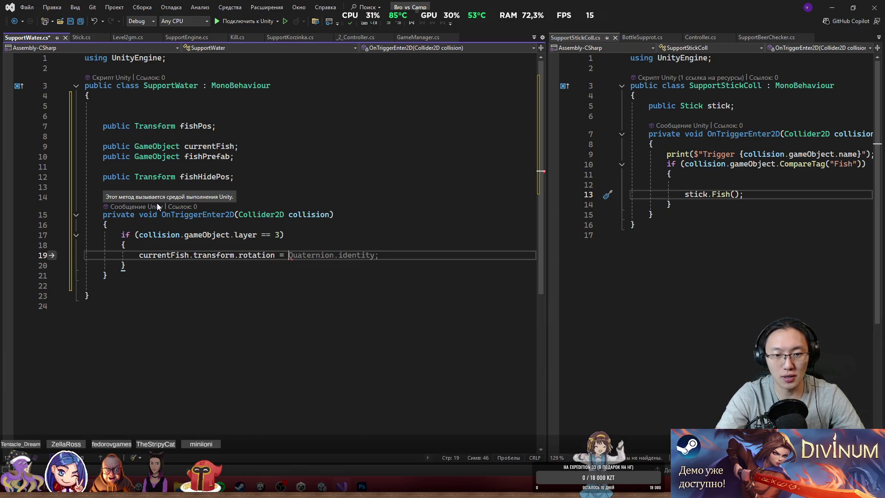
{"action": "type", "text": "Quaternion.E"}
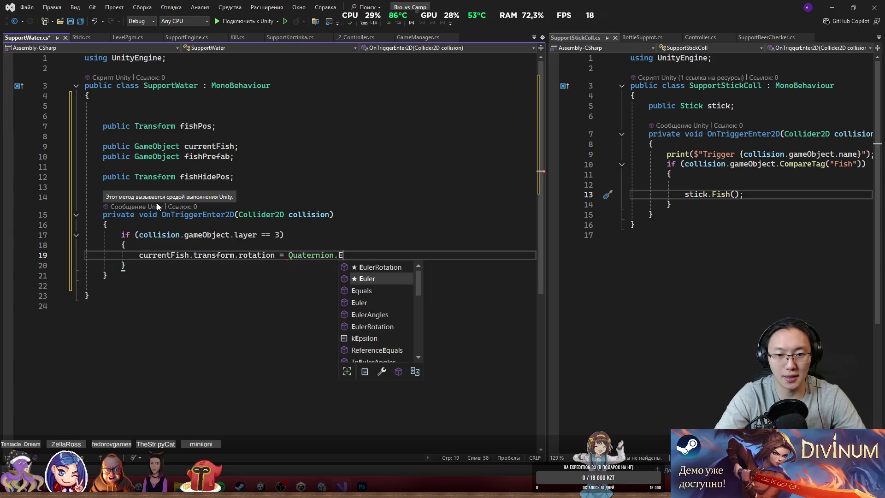
{"action": "type", "text": "uler(0, 0, 0);"}
{"action": "key", "text": "Left"}
{"action": "key", "text": "Left"}
{"action": "key", "text": "Left"}
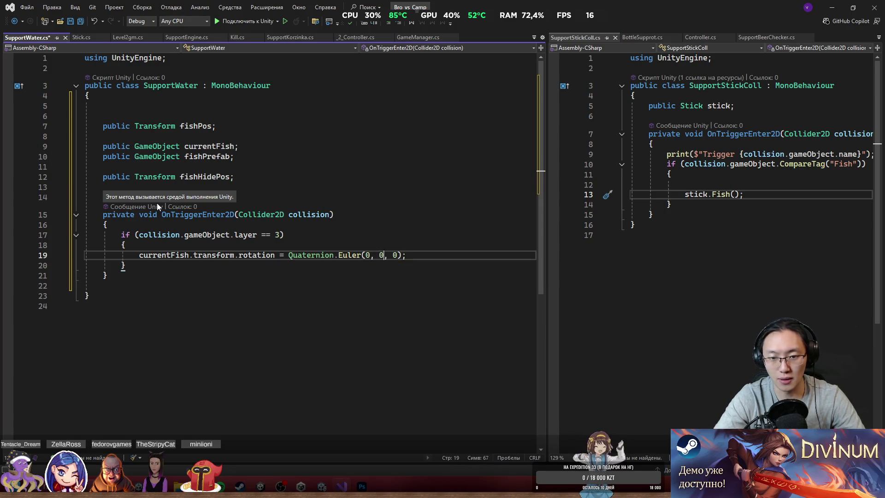
{"action": "key", "text": "BackSpace"}
{"action": "type", "text": "180"}
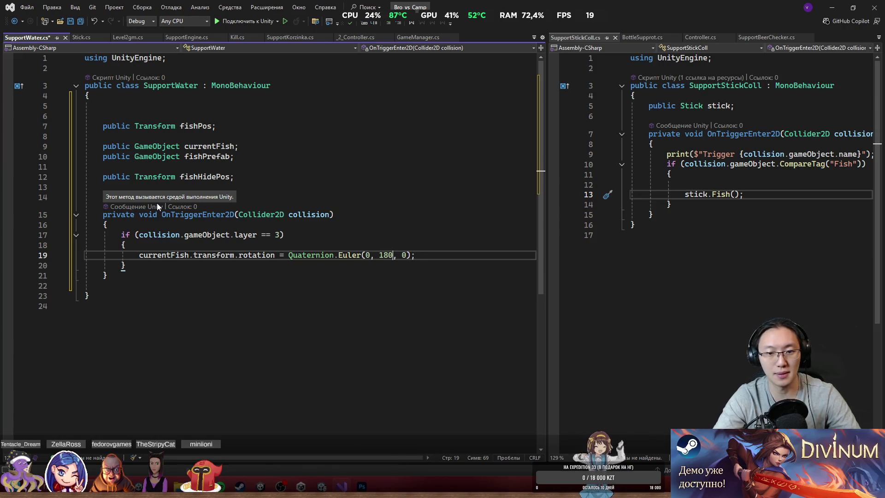
{"action": "key", "text": "Right"}
{"action": "key", "text": "Right"}
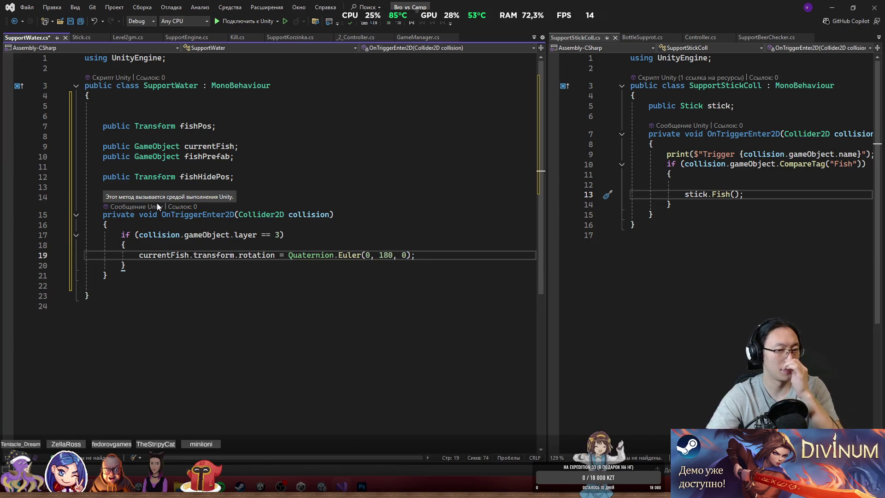
{"action": "key", "text": "Return"}
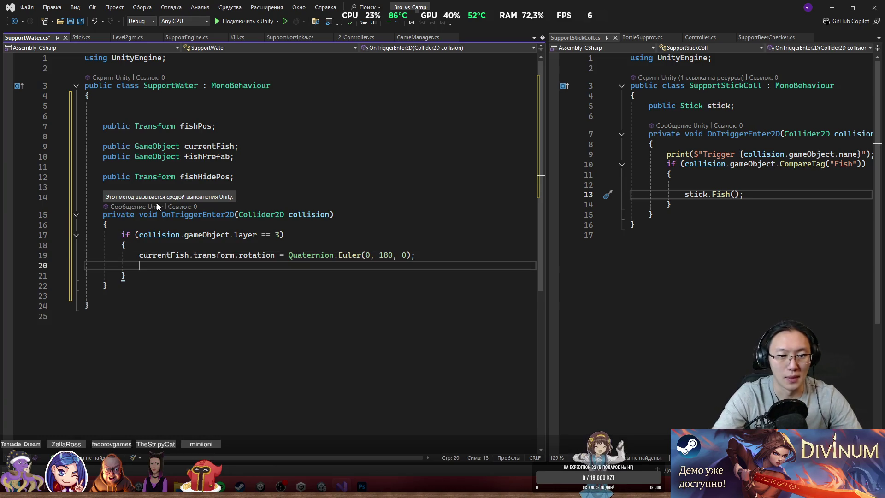
Add currentFish.transform.DOMove(fishHidePos.position, 1), importing DG.Tweening, and tidy the lines after it.
{"action": "type", "text": "currentFish,"}
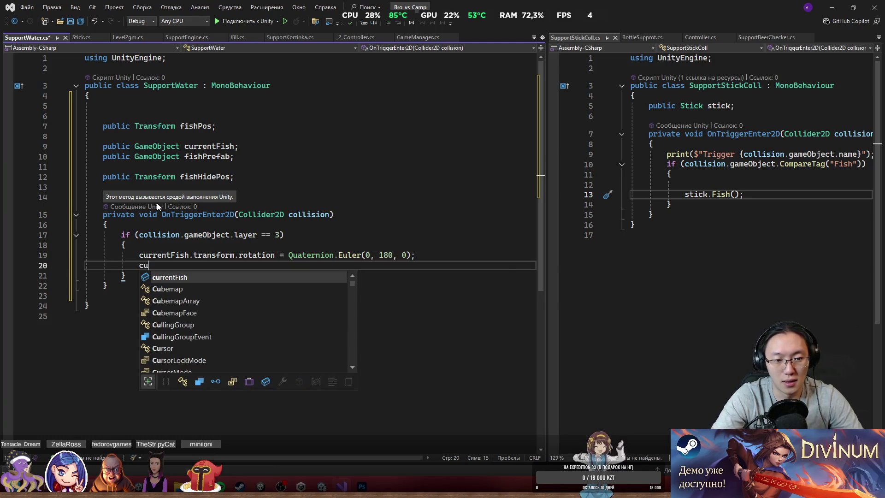
{"action": "key", "text": "BackSpace"}
{"action": "type", "text": "."}
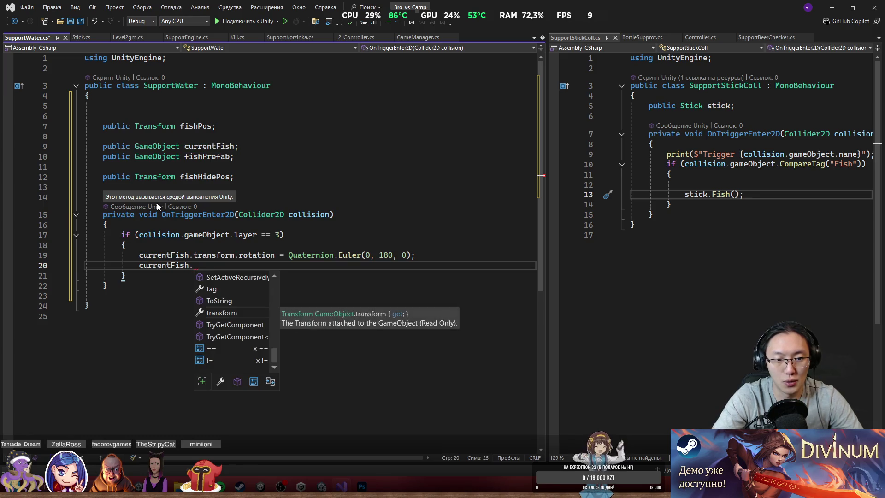
{"action": "type", "text": "DoMo"}
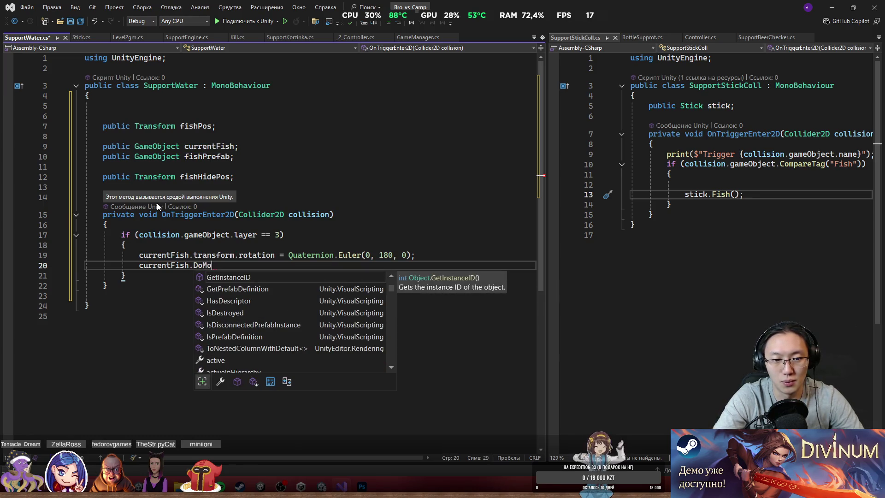
{"action": "key", "text": "BackSpace"}
{"action": "key", "text": "BackSpace"}
{"action": "key", "text": "BackSpace"}
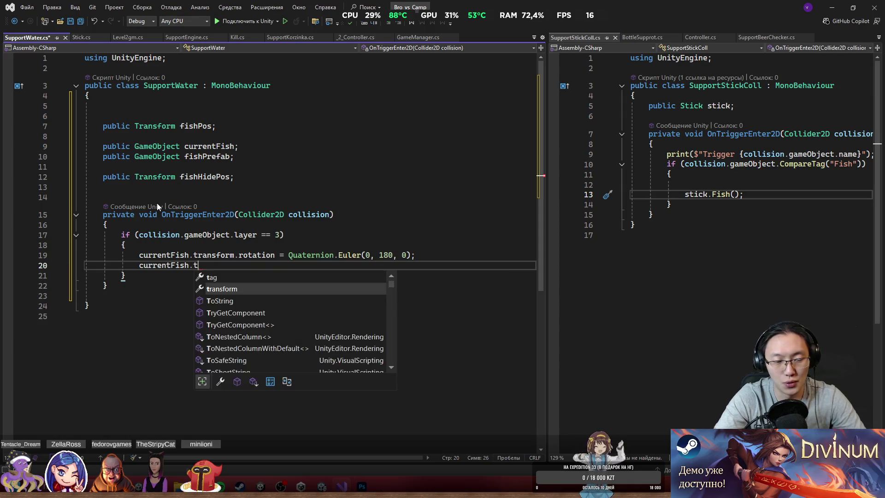
{"action": "type", "text": "transform,"}
{"action": "key", "text": "BackSpace"}
{"action": "type", "text": ".DoMo"}
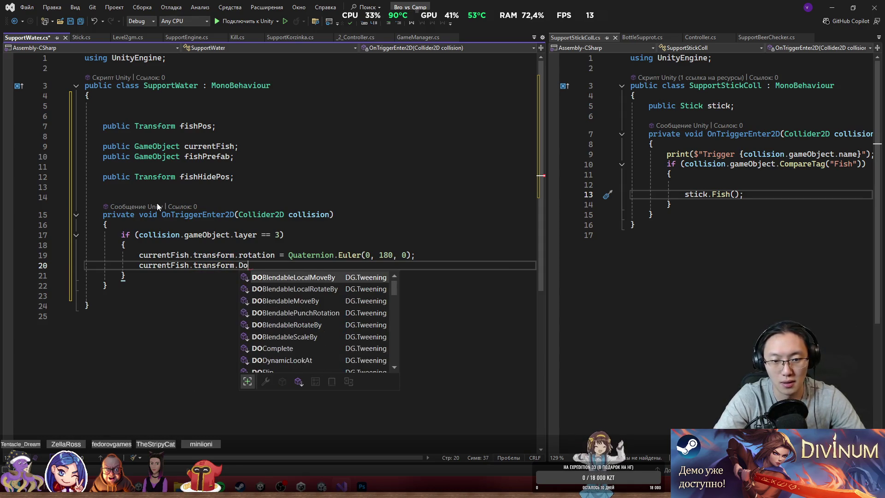
{"action": "key", "text": "Tab"}
{"action": "type", "text": "("}
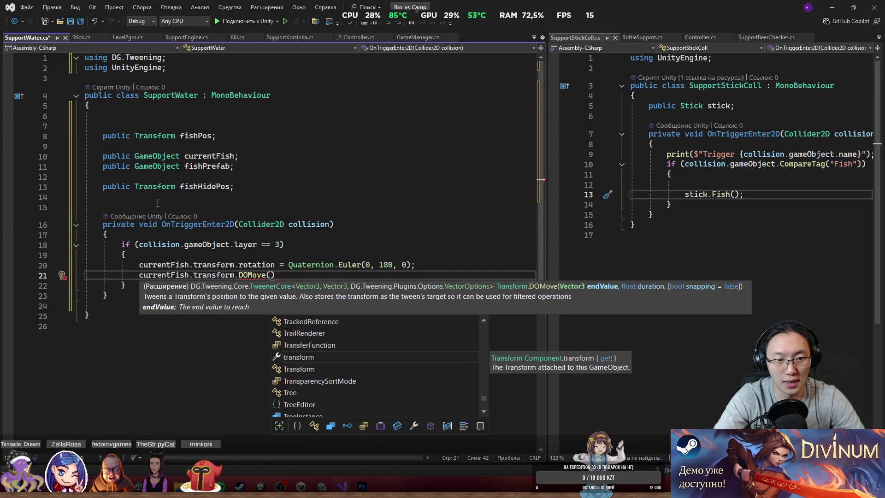
{"action": "type", "text": "f"}
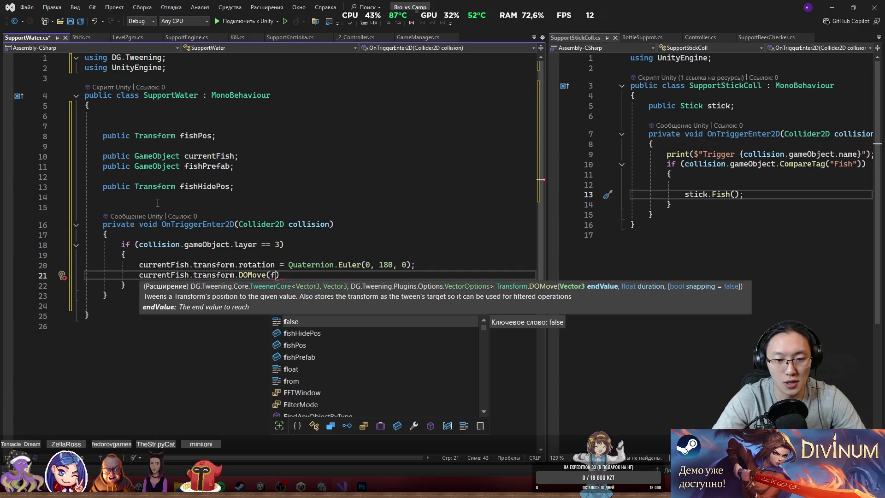
{"action": "type", "text": "ishHidePos.position"}
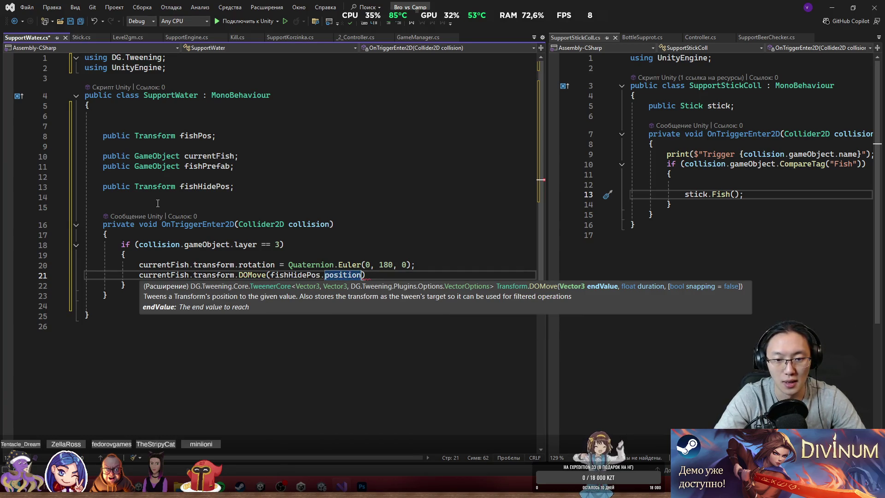
{"action": "type", "text": ", 1);"}
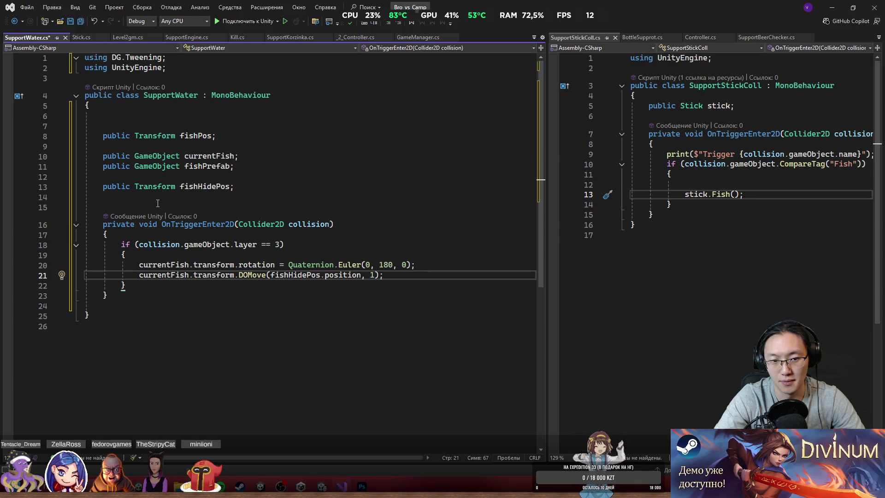
{"action": "key", "text": "Return"}
{"action": "key", "text": "BackSpace"}
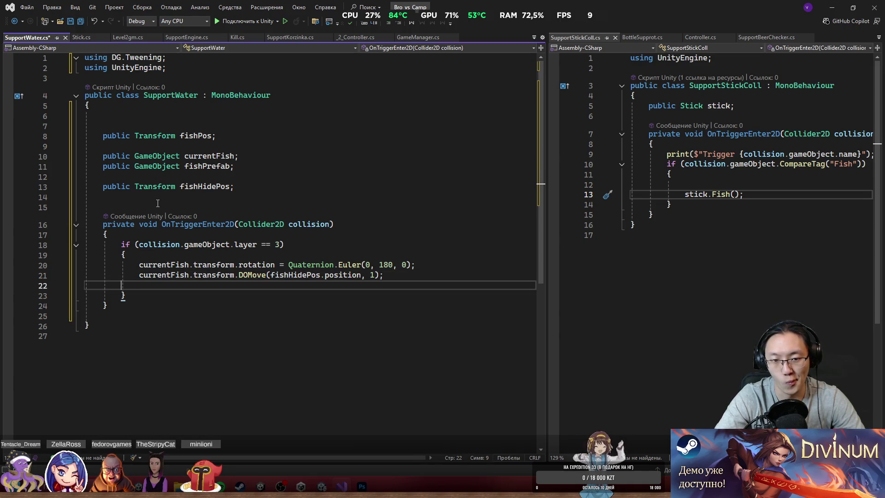
{"action": "key", "text": "BackSpace"}
{"action": "key", "text": "Down"}
{"action": "key", "text": "Down"}
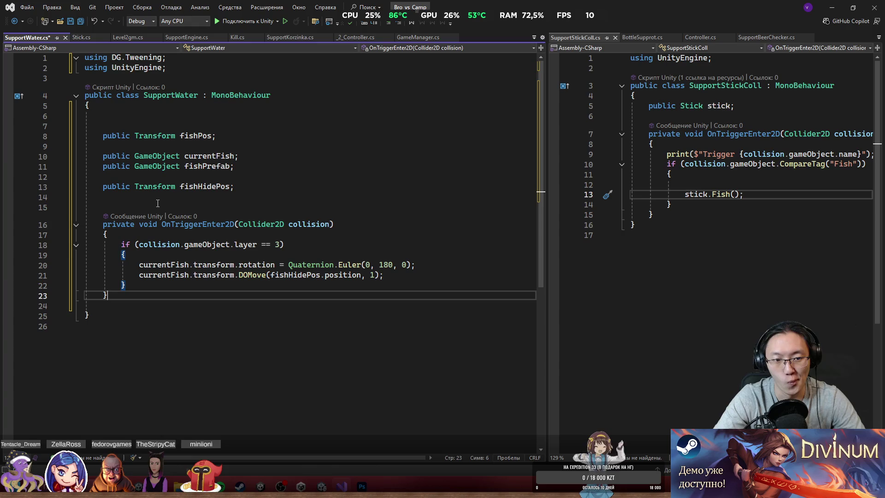
{"action": "key", "text": "Return"}
Create an OnTriggerExit2D method with an if check for layer 3.
{"action": "type", "text": "privat"}
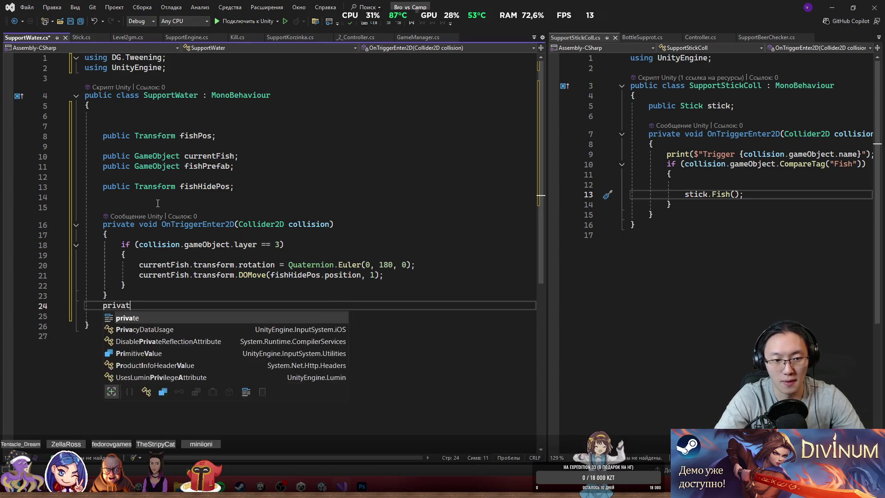
{"action": "type", "text": "e void OnTri"}
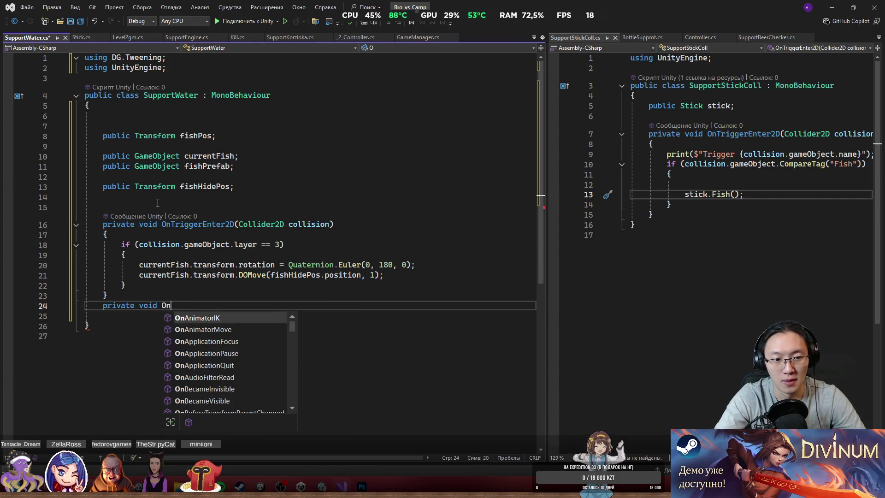
{"action": "key", "text": "Down"}
{"action": "key", "text": "Down"}
{"action": "key", "text": "Return"}
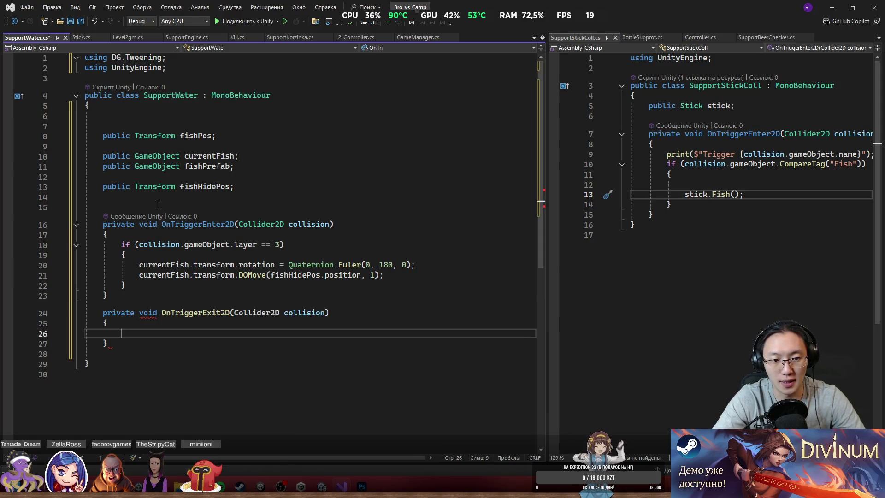
{"action": "type", "text": "if"}
{"action": "key", "text": "Tab"}
{"action": "key", "text": "Return"}
{"action": "type", "text": "{"}
{"action": "key", "text": "Return"}
Paste the rotation and DOMove lines into the exit handler, retargeting the move to fishPos.
{"action": "type", "text": "c"}
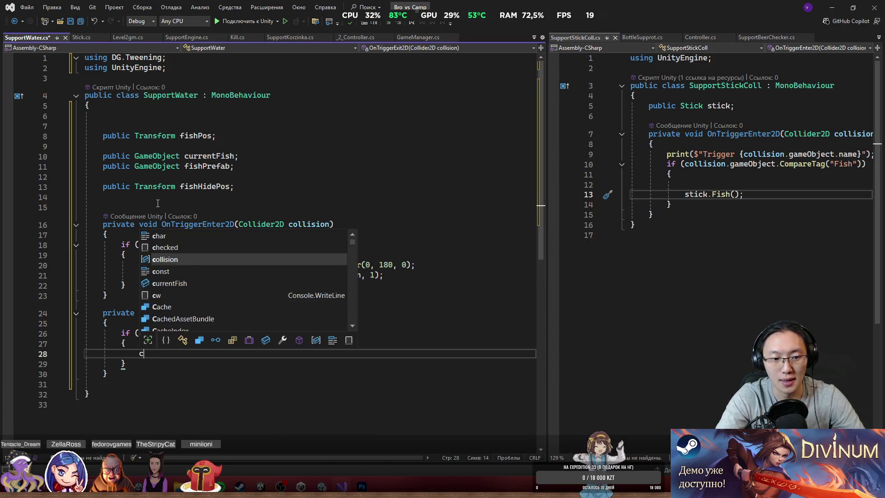
{"action": "type", "text": "urrentFish."}
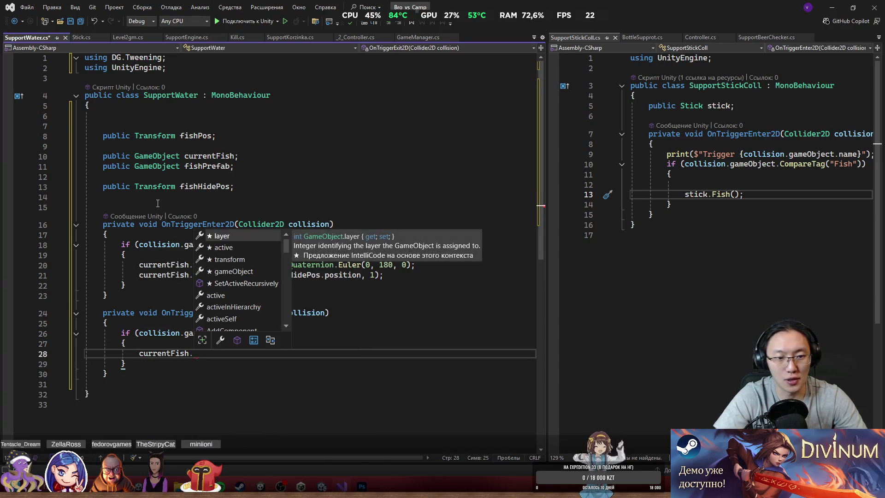
{"action": "mouse_move", "coordinate": [385, 274]}
{"action": "left_mouse_down"}
{"action": "mouse_move", "coordinate": [138, 275]}
{"action": "mouse_move", "coordinate": [125, 254]}
{"action": "left_mouse_up"}
{"action": "key", "text": "ctrl+c"}
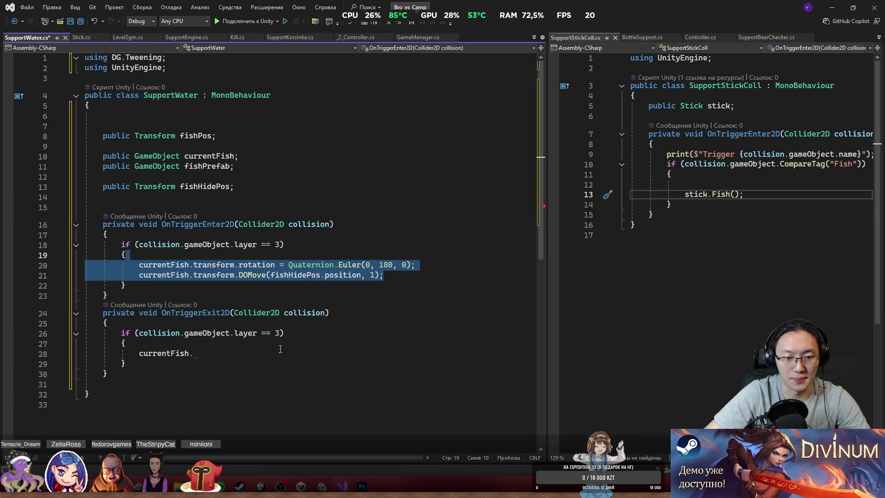
{"action": "left_click", "coordinate": [280, 345]}
{"action": "triple_click", "coordinate": [280, 353]}
{"action": "key", "text": "ctrl+v"}
{"action": "double_click", "coordinate": [345, 364]}
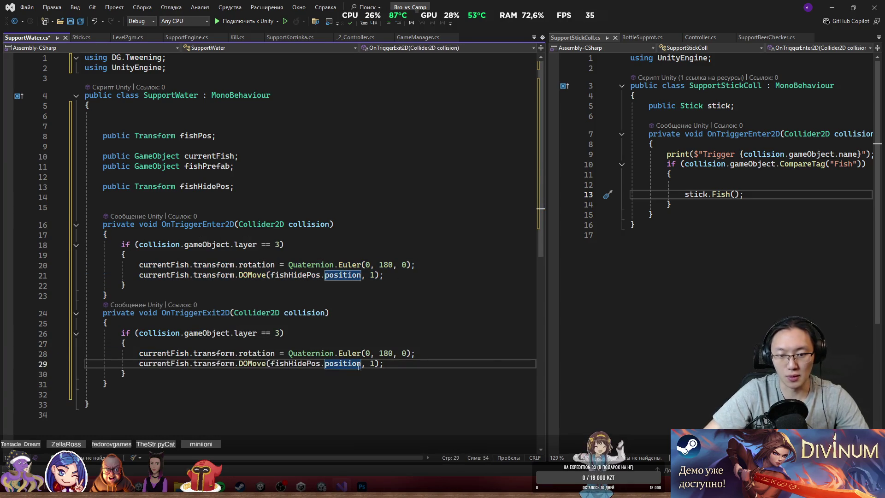
{"action": "double_click", "coordinate": [306, 364]}
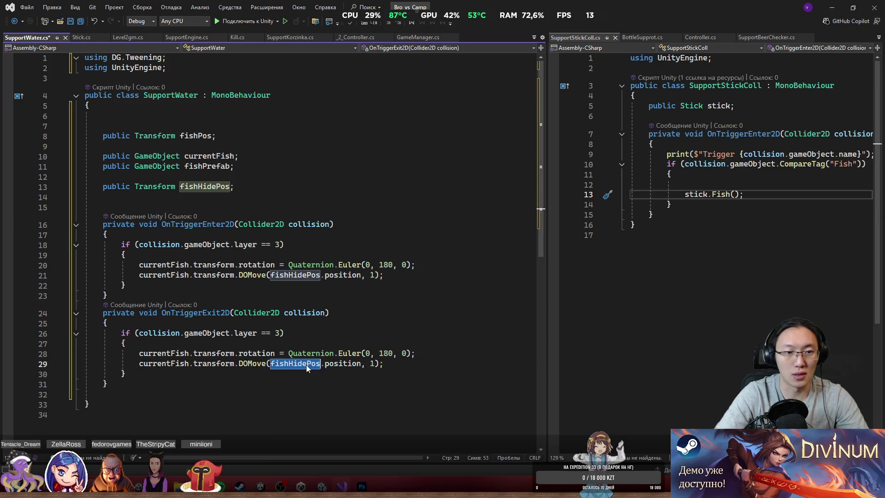
{"action": "type", "text": "fishP"}
{"action": "key", "text": "Tab"}
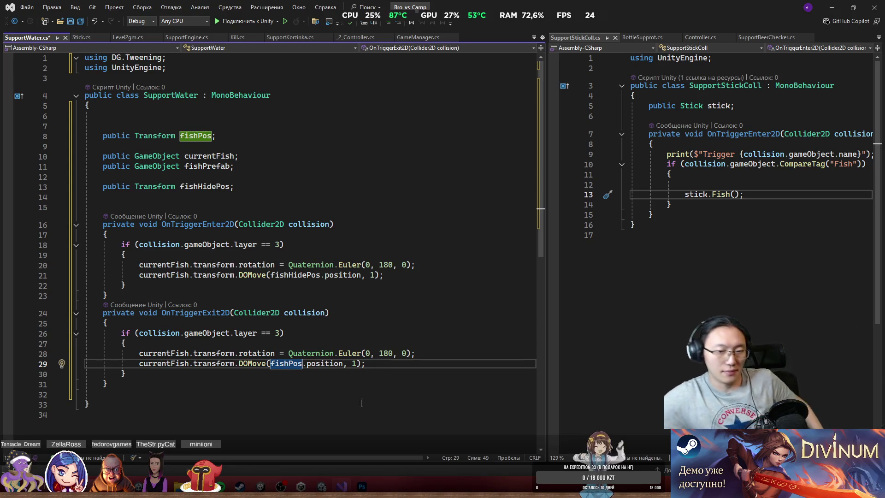
Change the pasted rotation angle from 180 to 0 and add a line after the exit method.
{"action": "double_click", "coordinate": [386, 353]}
{"action": "type", "text": "0"}
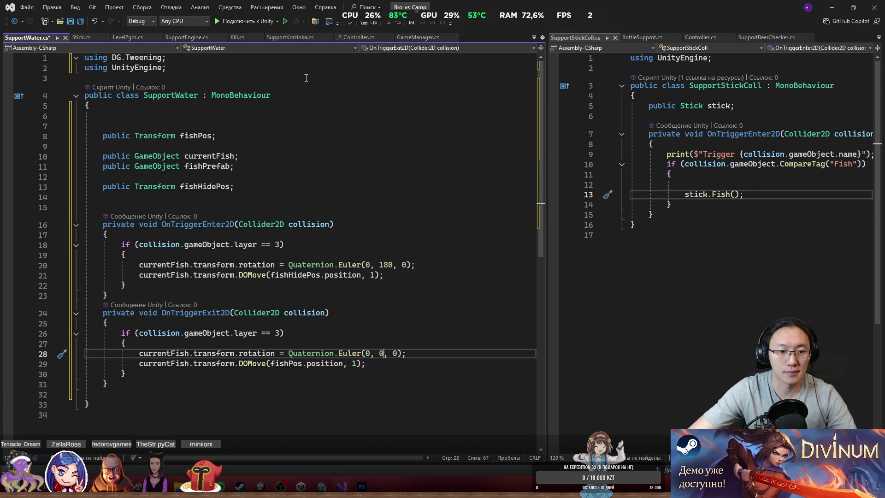
{"action": "scroll", "coordinate": [219, 287], "scroll_direction": "down", "scroll_amount": 2}
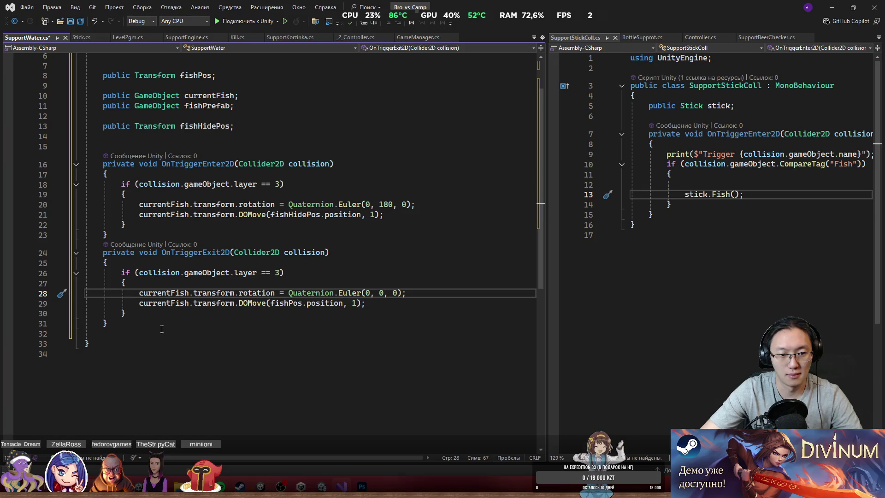
{"action": "left_click", "coordinate": [166, 312]}
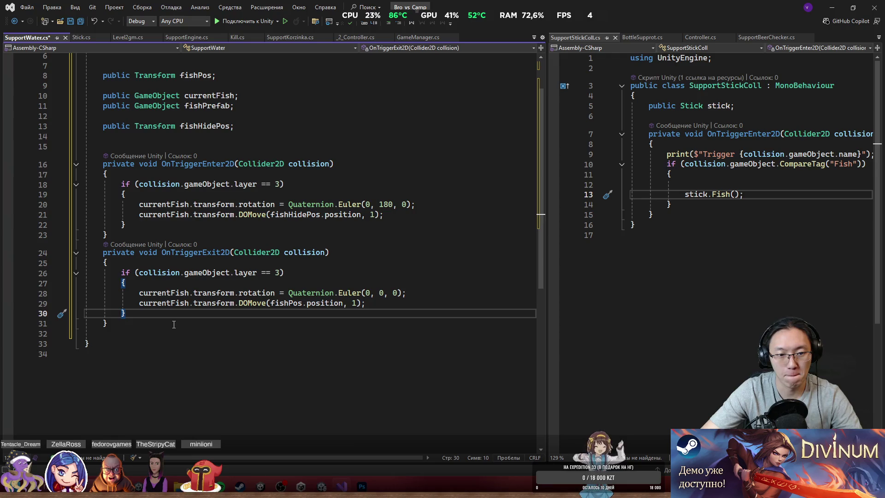
{"action": "scroll", "coordinate": [174, 325], "scroll_direction": "up", "scroll_amount": 2}
{"action": "left_click", "coordinate": [173, 380]}
{"action": "key", "text": "Return"}
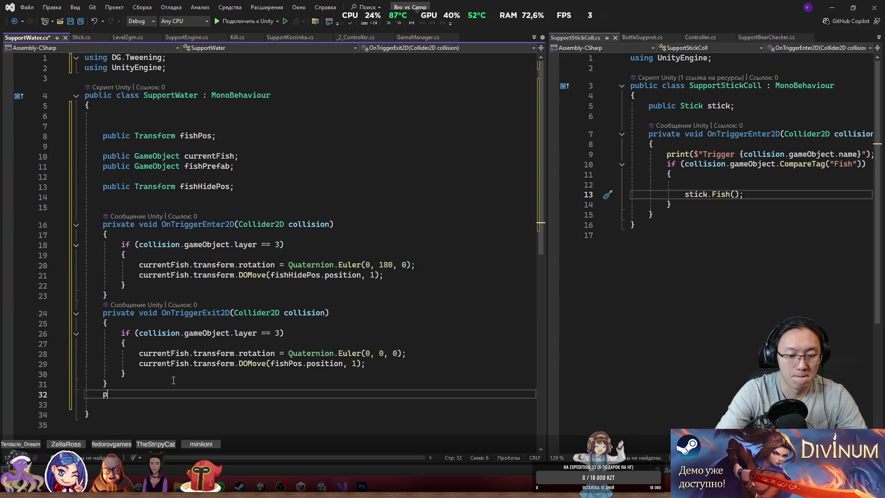
Declare a void FishKilled() method and open its body.
{"action": "type", "text": "public void Create"}
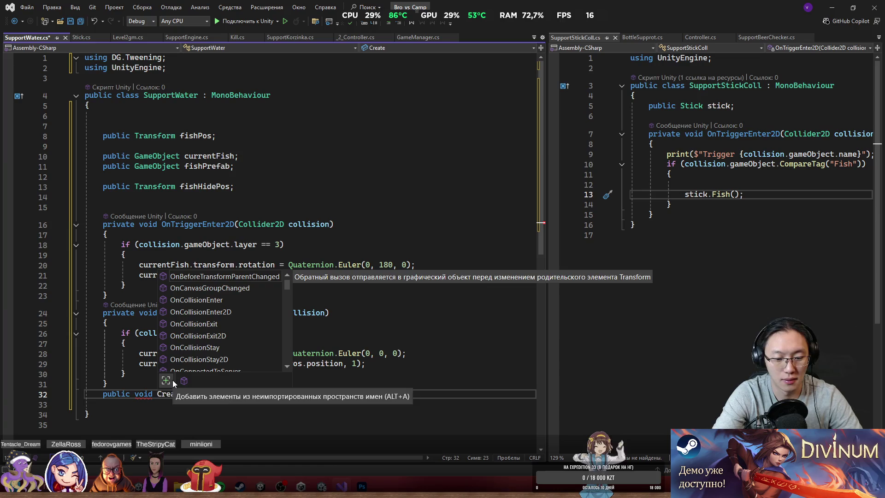
{"action": "key", "text": "ctrl+BackSpace"}
{"action": "key", "text": "ctrl+BackSpace"}
{"action": "type", "text": "void FishKilled"}
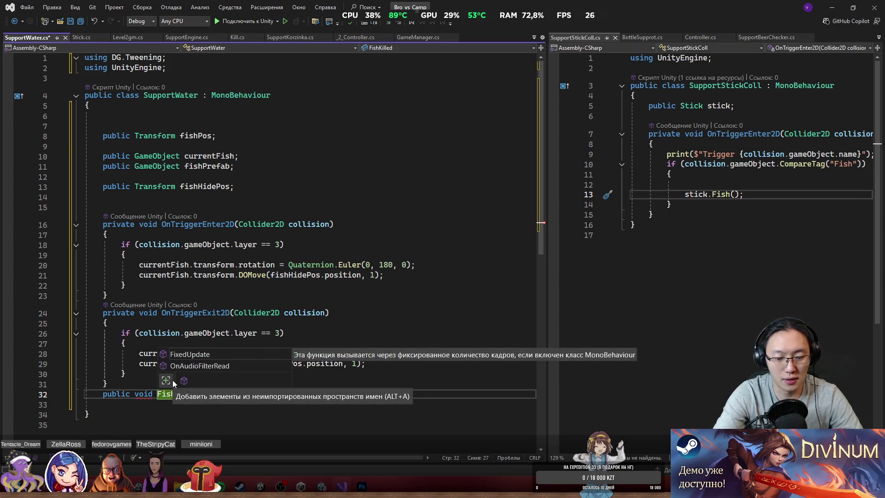
{"action": "type", "text": "()"}
{"action": "key", "text": "Return"}
{"action": "type", "text": "{"}
{"action": "key", "text": "Return"}
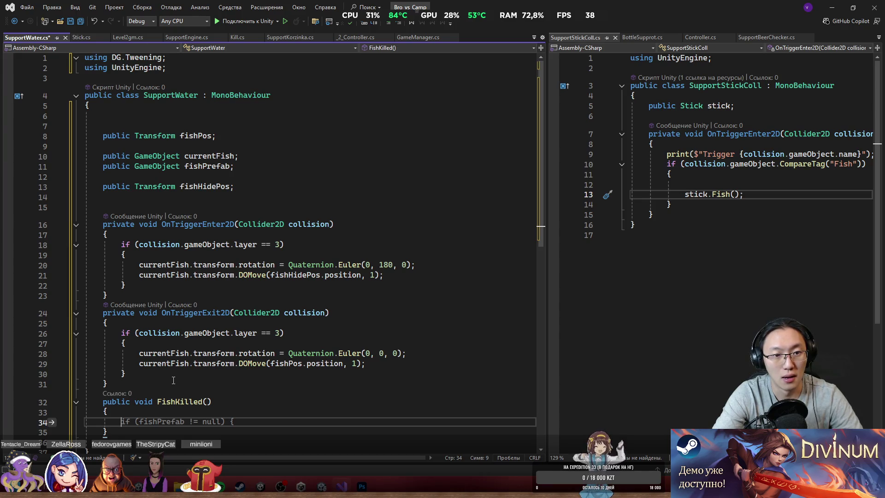
Begin currentFish = Instantiate( and choose the overload taking position and rotation.
{"action": "type", "text": "c"}
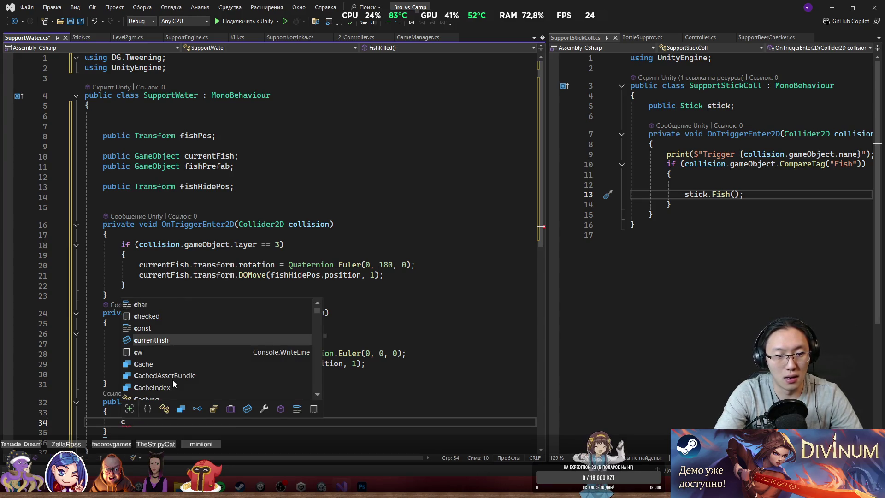
{"action": "key", "text": "Tab"}
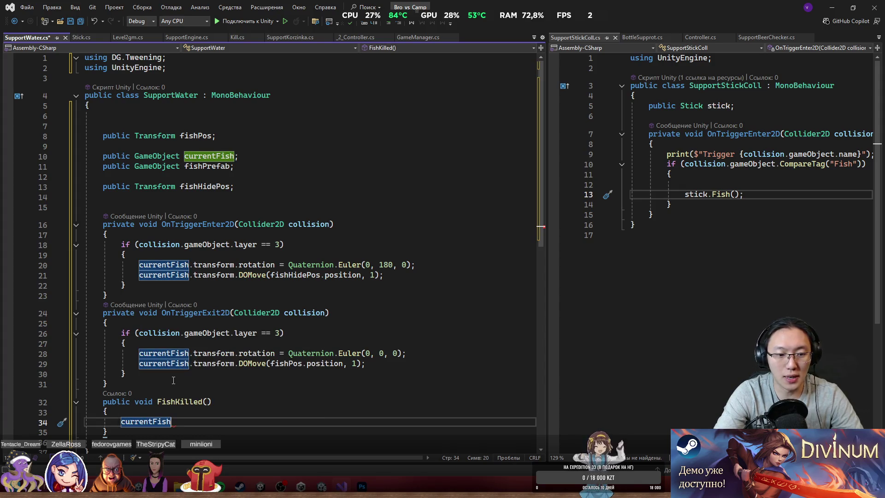
{"action": "type", "text": " = Ins"}
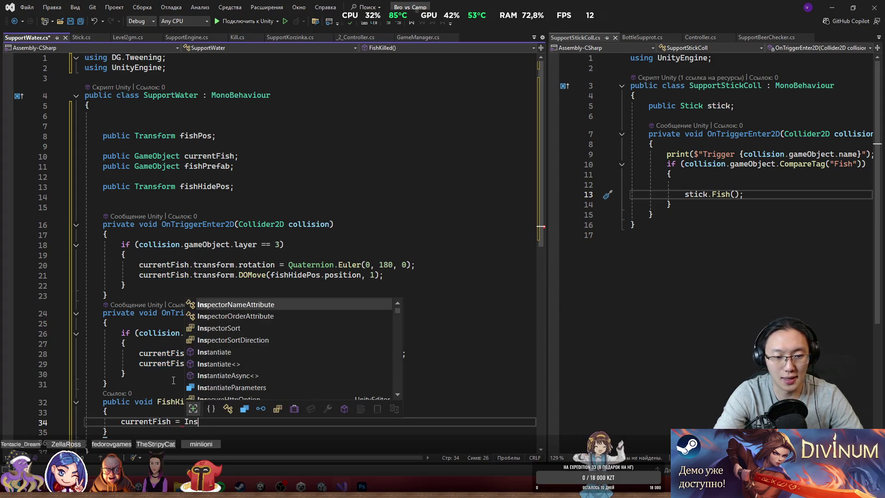
{"action": "type", "text": "ta"}
{"action": "key", "text": "Tab"}
{"action": "type", "text": "("}
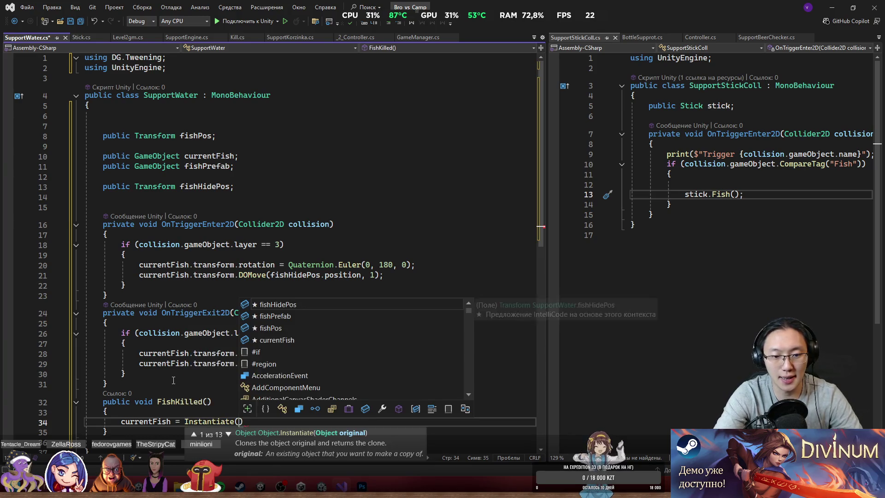
{"action": "left_click", "coordinate": [225, 434]}
{"action": "left_click", "coordinate": [225, 434]}
{"action": "left_click", "coordinate": [227, 436]}
{"action": "left_click", "coordinate": [227, 434]}
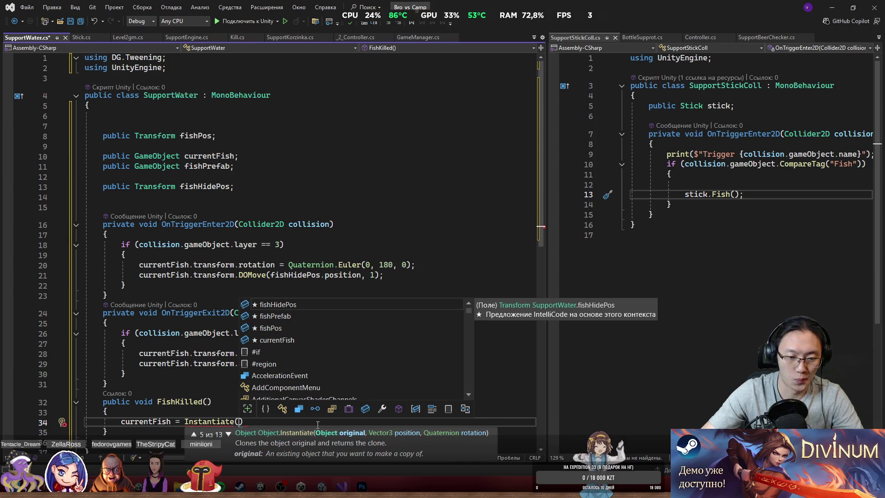
Pass fishPrefab, fishHidePos and Quaternion.identity as the Instantiate arguments and close the statement.
{"action": "type", "text": "fi"}
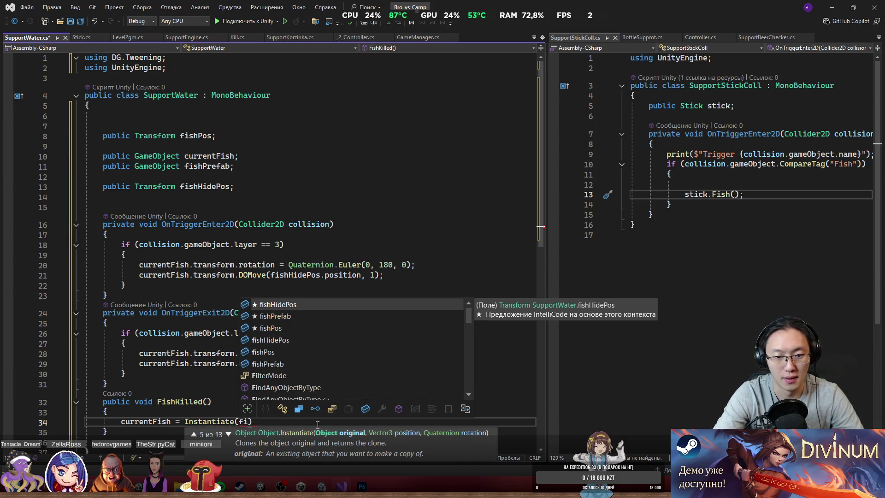
{"action": "key", "text": "Down"}
{"action": "key", "text": "Tab"}
{"action": "type", "text": ", "}
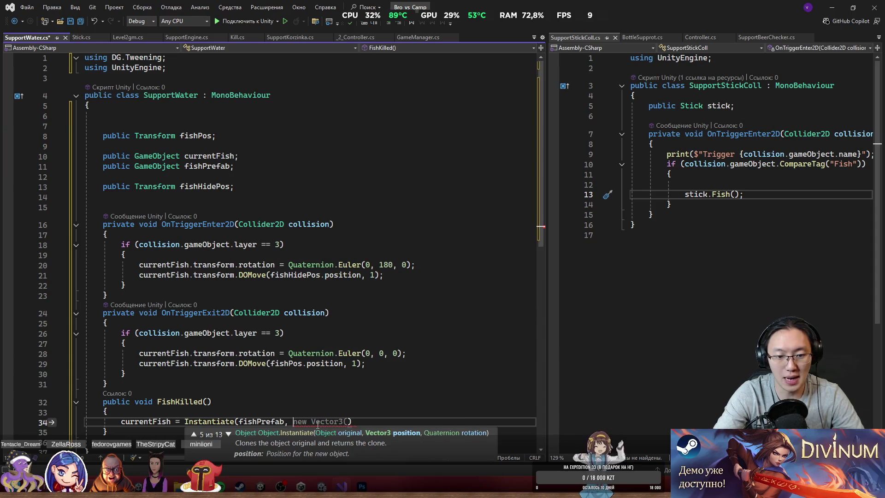
{"action": "type", "text": "fi"}
{"action": "key", "text": "Down"}
{"action": "key", "text": "Down"}
{"action": "key", "text": "Tab"}
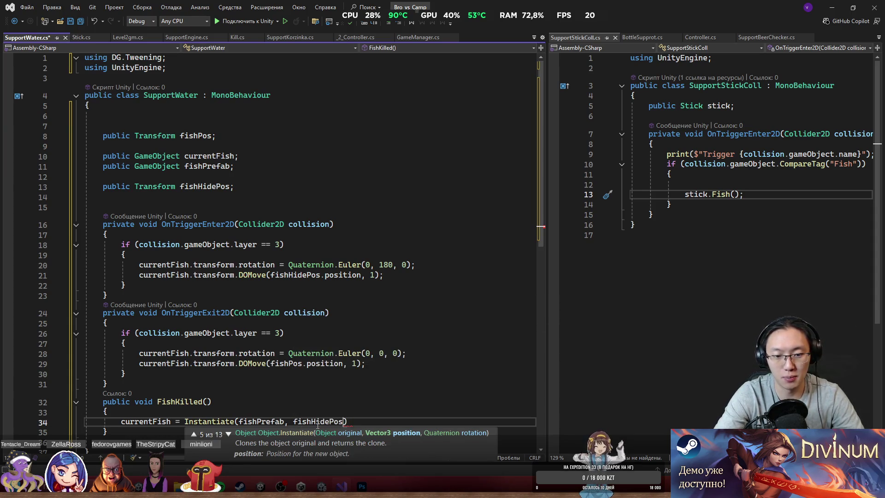
{"action": "type", "text": ", "}
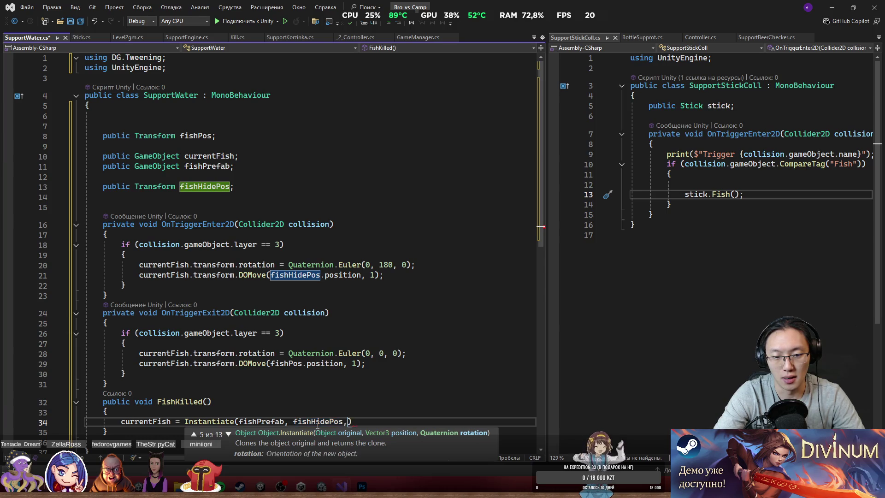
{"action": "type", "text": "Q"}
{"action": "key", "text": "Tab"}
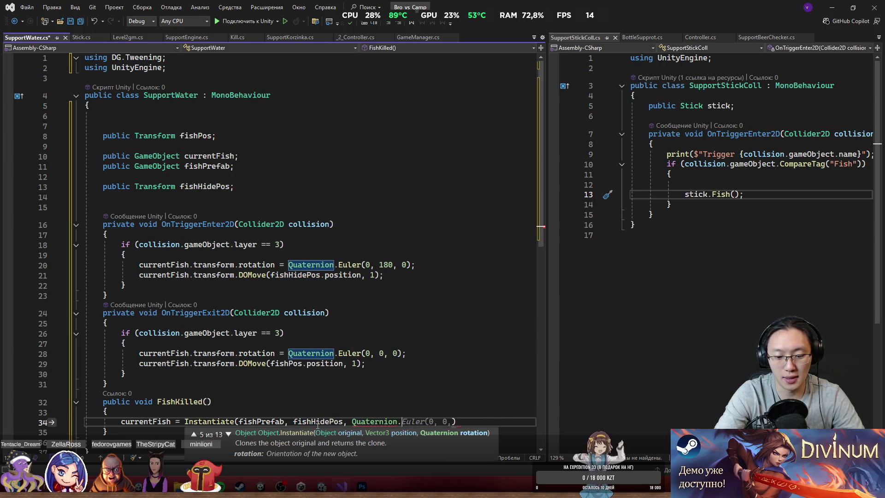
{"action": "type", "text": "."}
{"action": "key", "text": "Down"}
{"action": "key", "text": "Tab"}
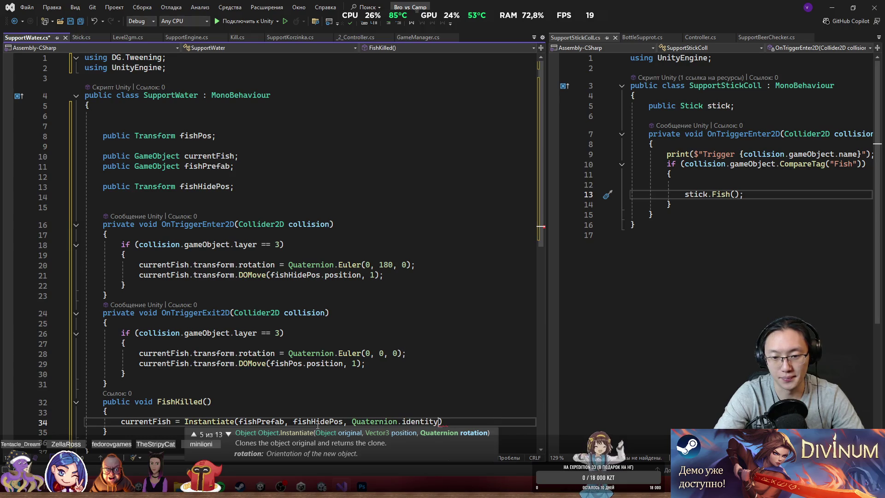
{"action": "type", "text": ");"}
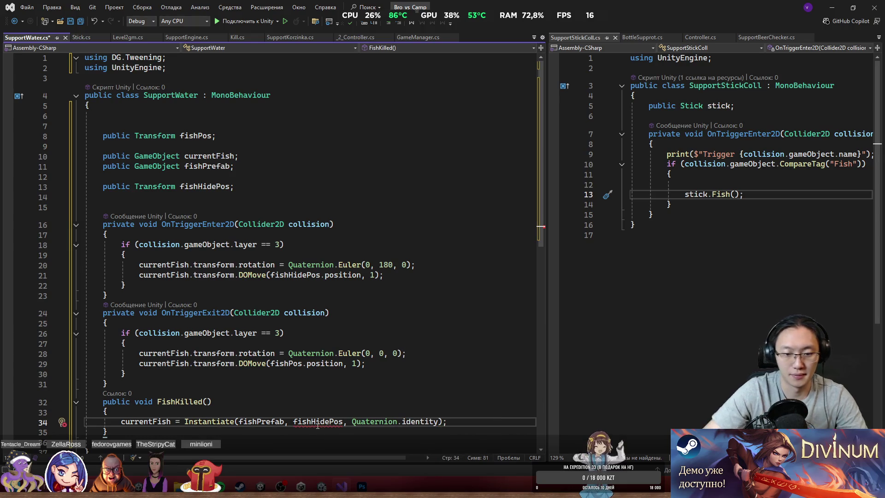
Change the position argument to fishHidePos.position.
{"action": "left_click", "coordinate": [344, 421]}
{"action": "type", "text": ".pos"}
{"action": "key", "text": "Tab"}
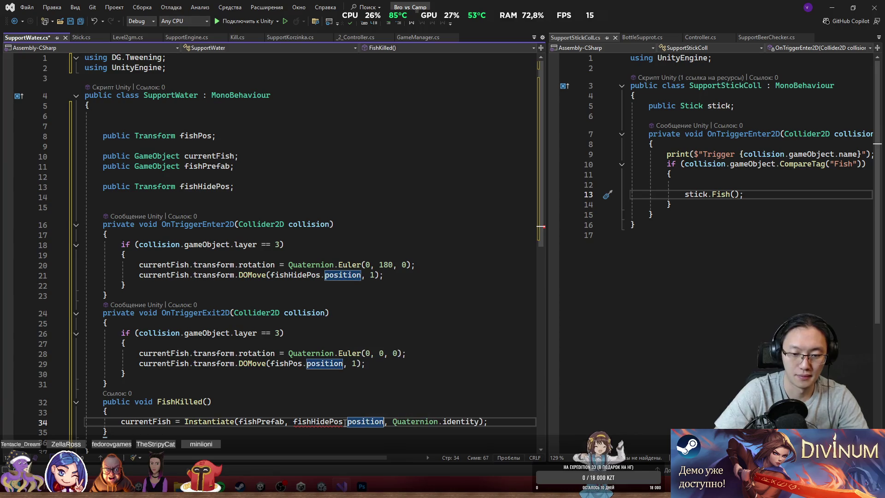
{"action": "left_click", "coordinate": [382, 358]}
{"action": "scroll", "coordinate": [378, 368], "scroll_direction": "down", "scroll_amount": 5}
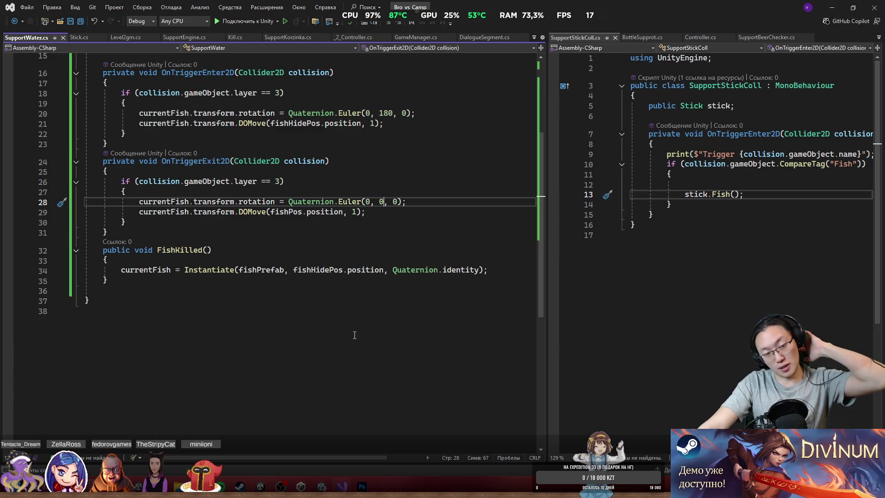
Add an empty Start method above OnTriggerEnter2D.
{"action": "left_click_drag", "start_coordinate": [157, 251], "coordinate": [211, 250]}
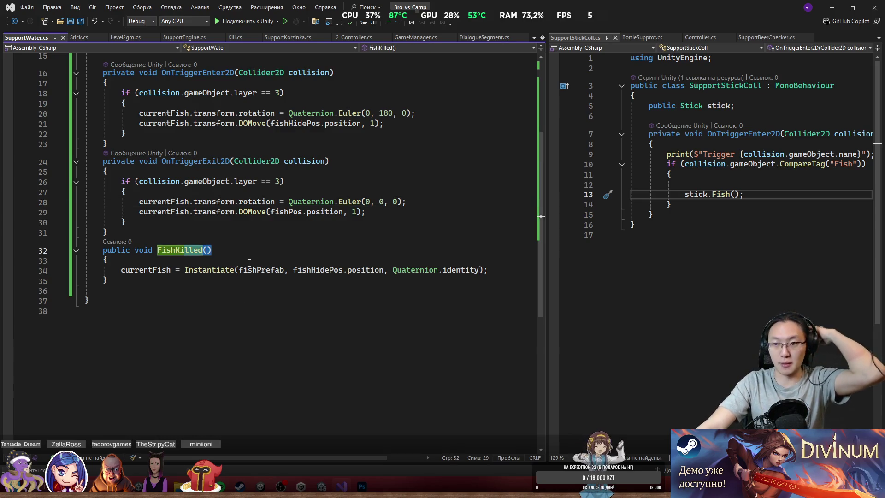
{"action": "scroll", "coordinate": [255, 241], "scroll_direction": "up", "scroll_amount": 4}
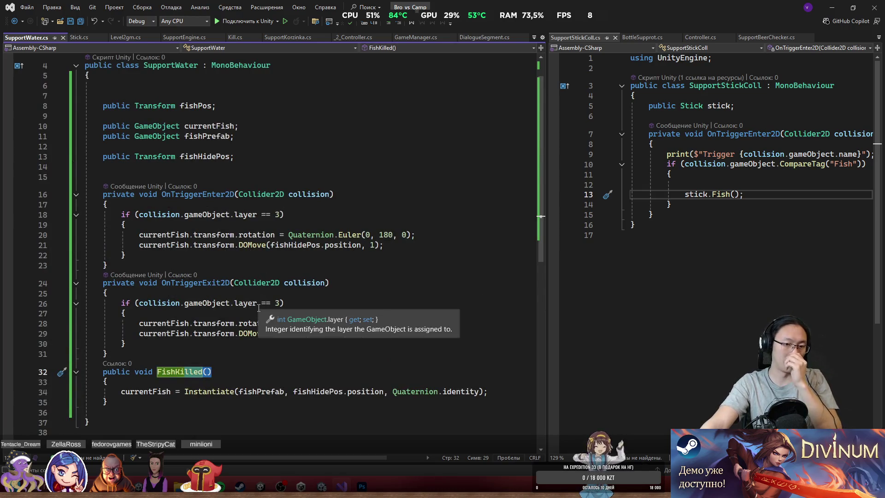
{"action": "left_click", "coordinate": [252, 179]}
{"action": "key", "text": "Return"}
{"action": "key", "text": "Return"}
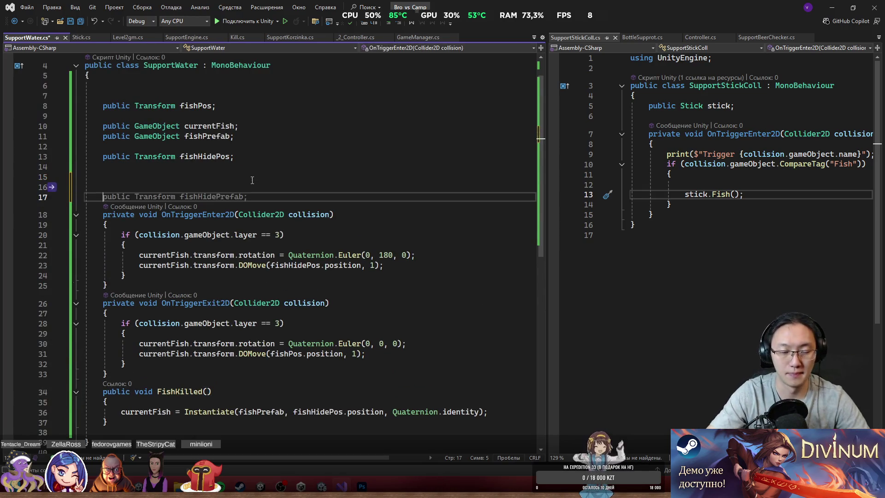
{"action": "key", "text": "Up"}
{"action": "type", "text": "Star"}
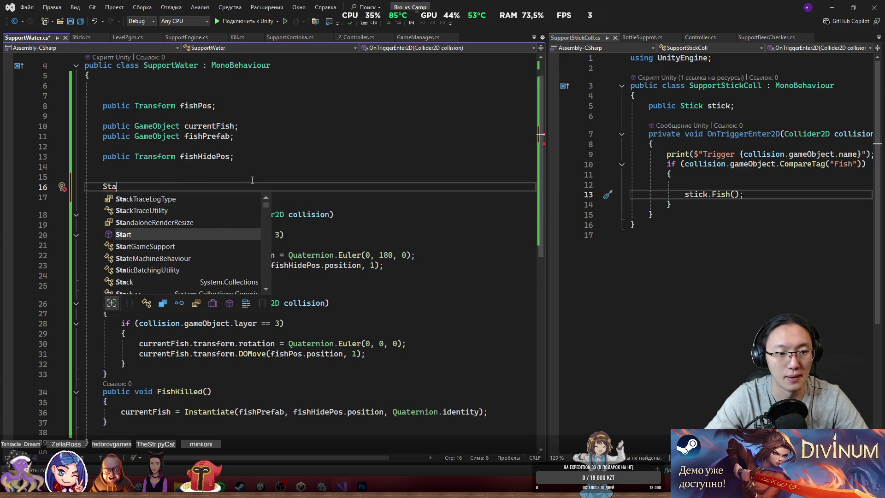
{"action": "key", "text": "Tab"}
Copy the Instantiate spawn line from FishKilled into Start.
{"action": "scroll", "coordinate": [252, 180], "scroll_direction": "down", "scroll_amount": 3}
{"action": "left_click", "coordinate": [489, 359]}
{"action": "key", "text": "shift+Up"}
{"action": "key", "text": "ctrl+c"}
{"action": "left_click", "coordinate": [272, 123]}
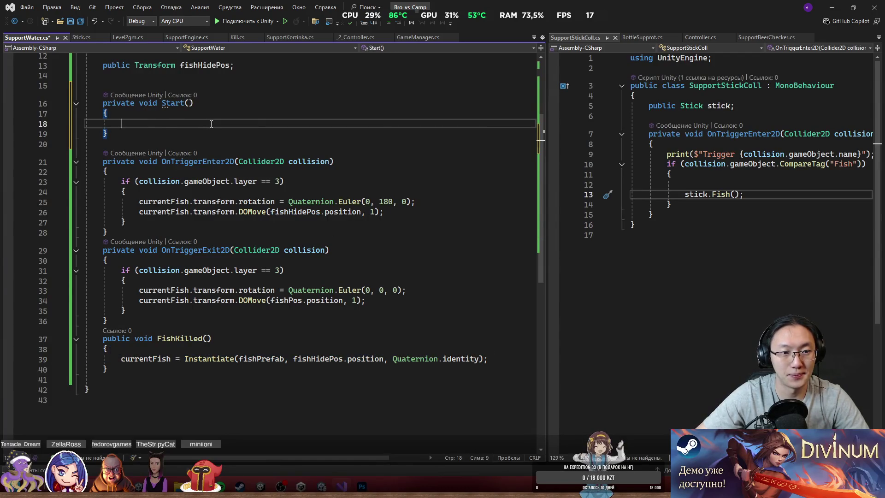
{"action": "key", "text": "ctrl+v"}
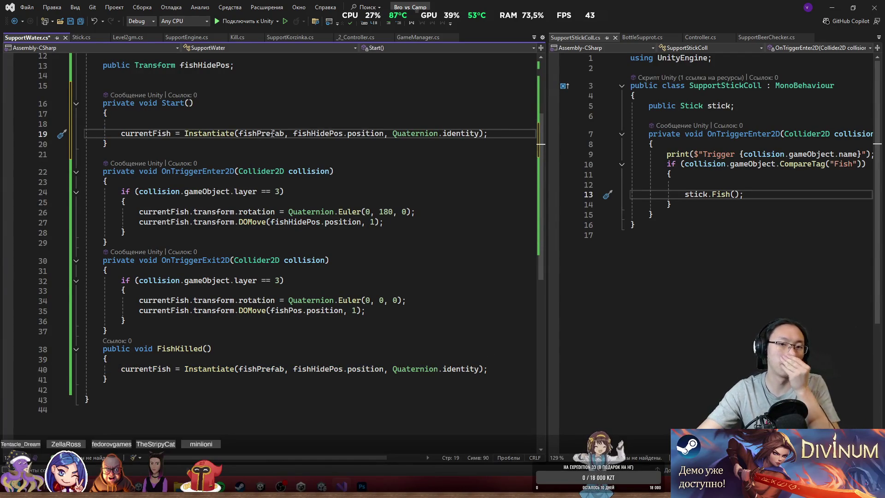
Swap fishHidePos for fishPos in Start's spawn line and save SupportWater.cs.
{"action": "double_click", "coordinate": [303, 133]}
{"action": "scroll", "coordinate": [360, 134], "scroll_direction": "up", "scroll_amount": 4}
{"action": "type", "text": "f"}
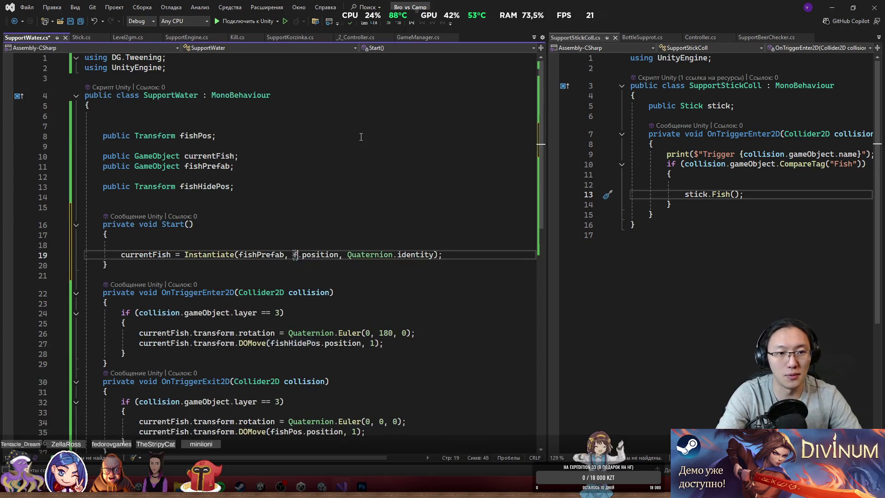
{"action": "key", "text": "Down"}
{"action": "key", "text": "Tab"}
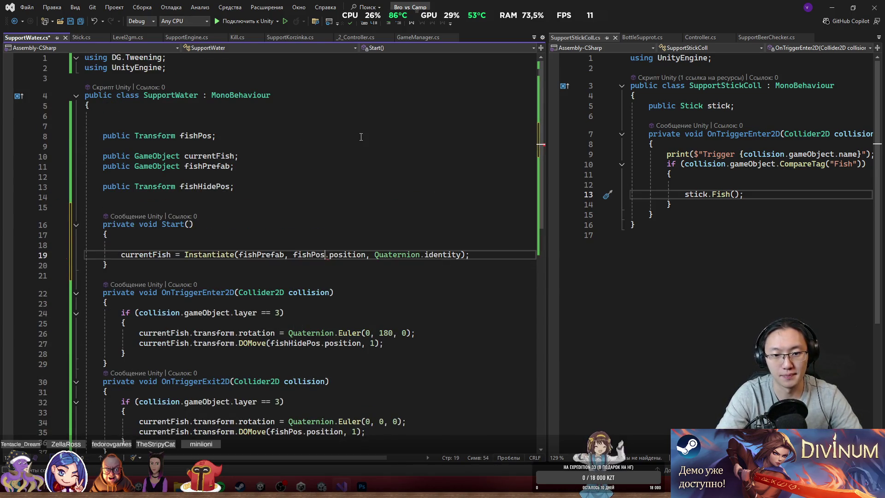
{"action": "key", "text": "ctrl+s"}
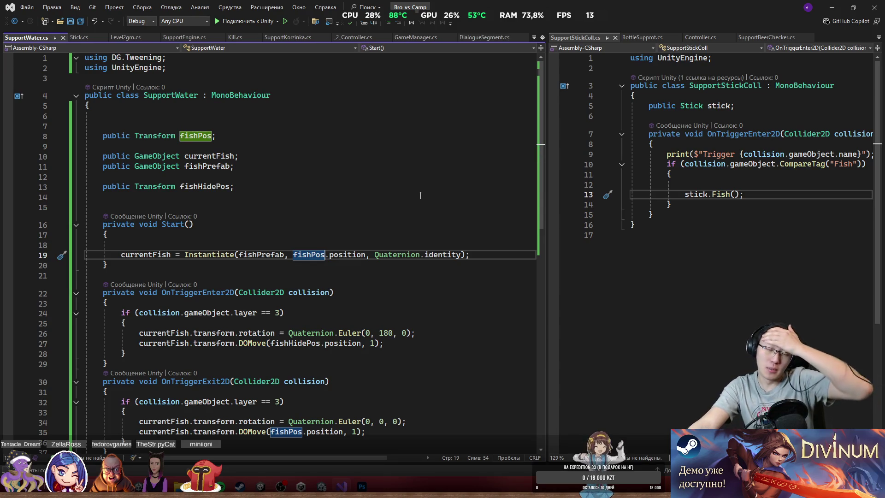
Review the uses of currentFish and its declaration.
{"action": "scroll", "coordinate": [387, 194], "scroll_direction": "down", "scroll_amount": 3}
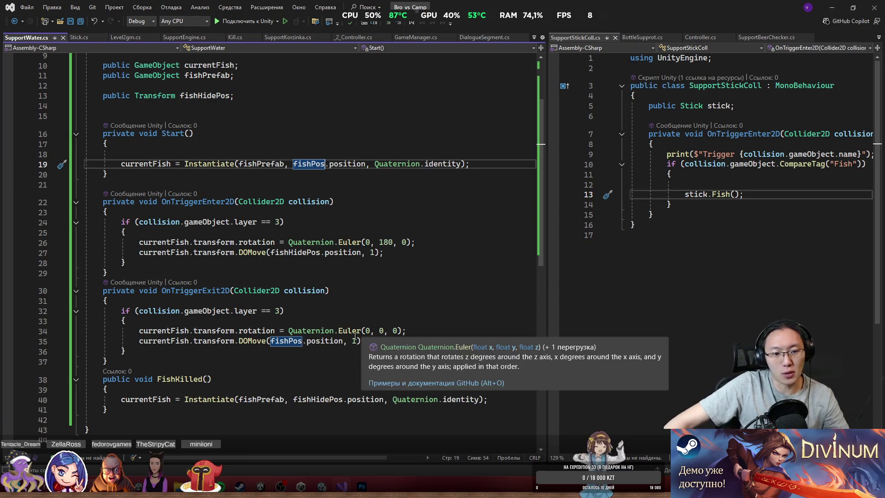
{"action": "double_click", "coordinate": [157, 165]}
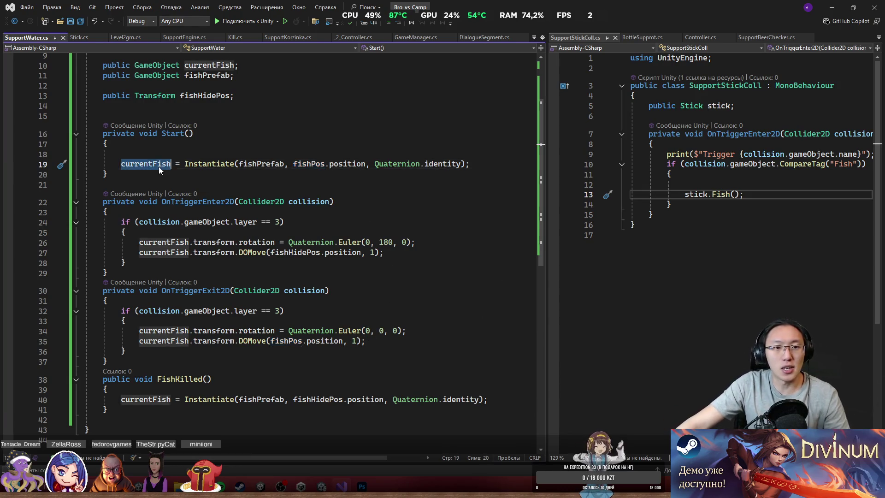
{"action": "scroll", "coordinate": [158, 166], "scroll_direction": "up", "scroll_amount": 3}
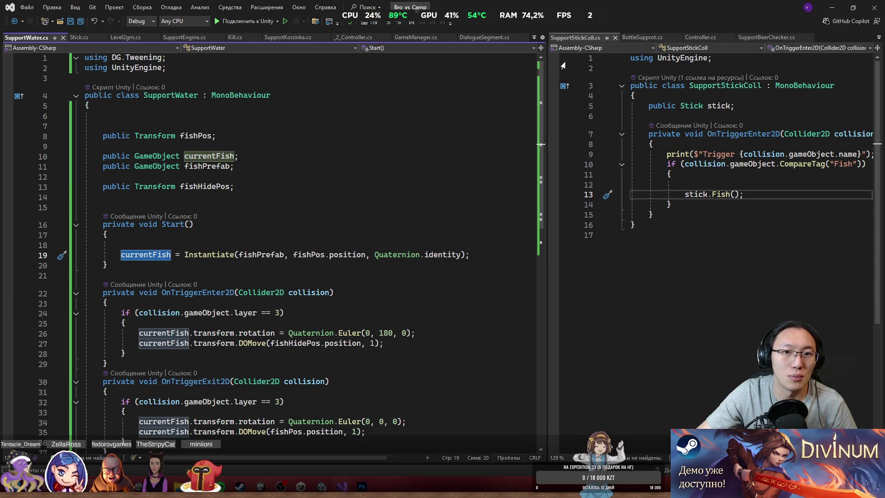
{"action": "left_click", "coordinate": [285, 157]}
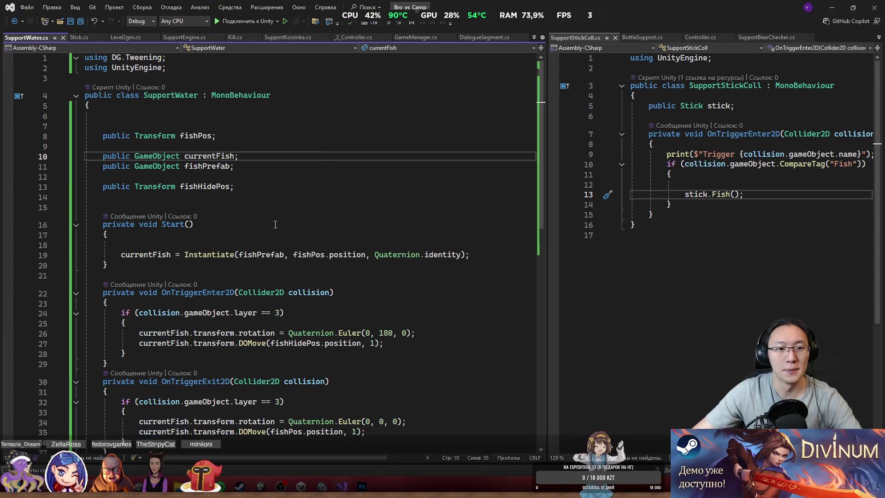
In Unity, select the fish object and its parent GameObject and begin adding a component.
{"action": "key", "text": "alt+Tab"}
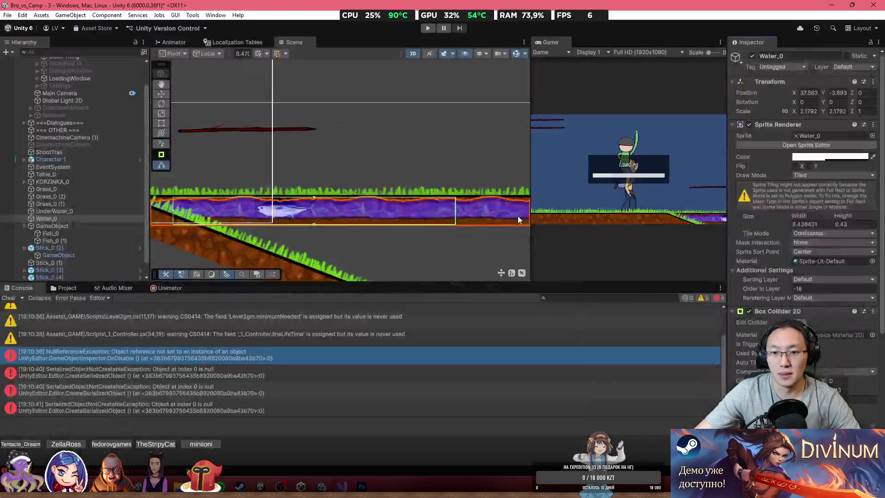
{"action": "left_click", "coordinate": [289, 211]}
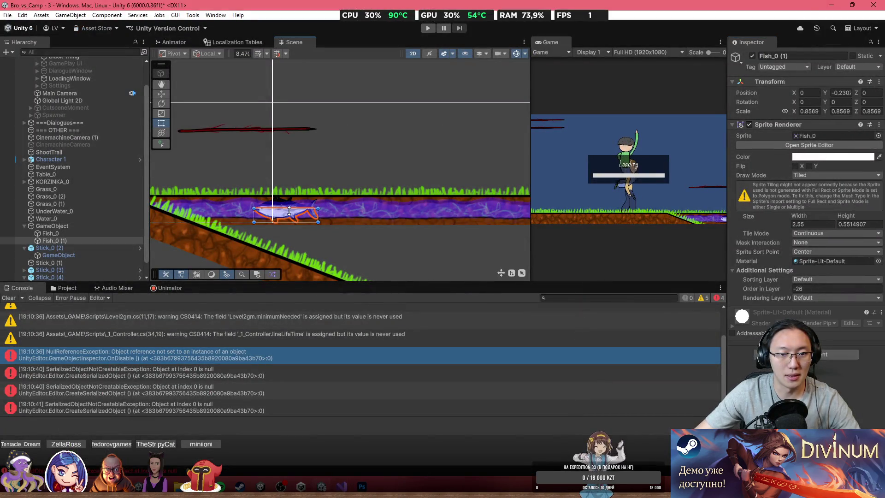
{"action": "left_click", "coordinate": [92, 226]}
{"action": "scroll", "coordinate": [804, 231], "scroll_direction": "down", "scroll_amount": 3}
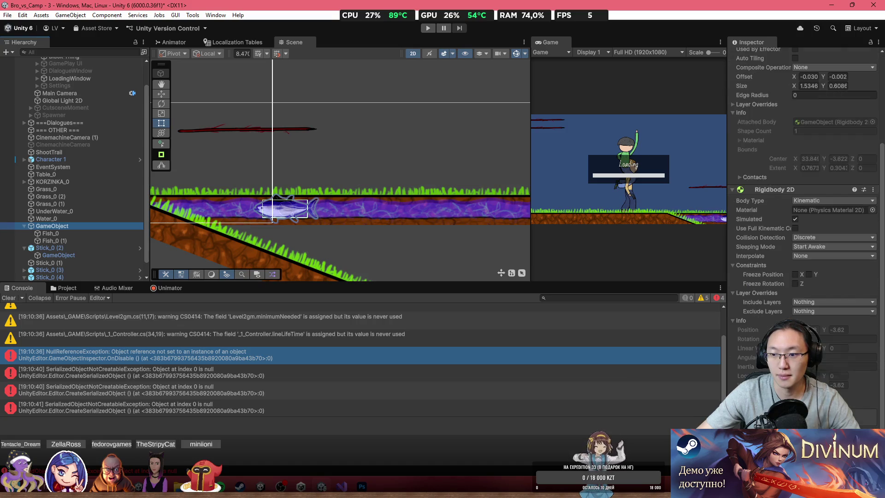
{"action": "left_click", "coordinate": [804, 419]}
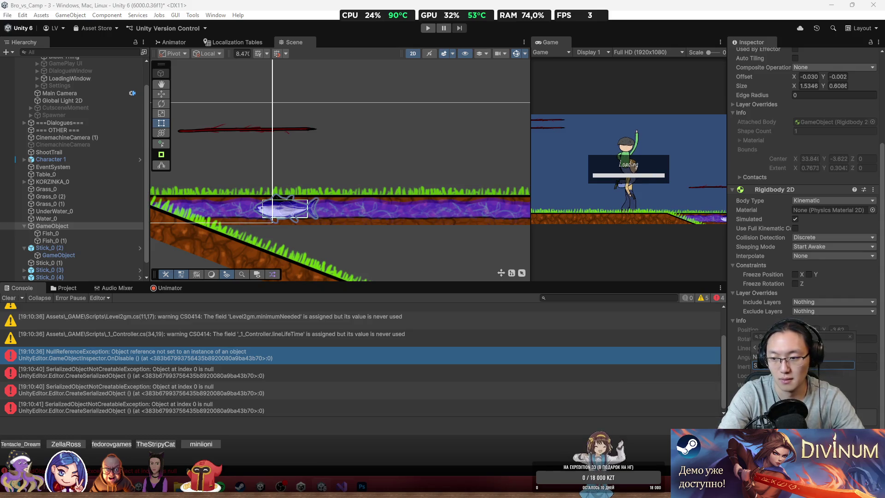
Save SupportWater.cs, let Unity reload scripts, then select the fish script's Start and Update stubs.
{"action": "key", "text": "alt+Tab"}
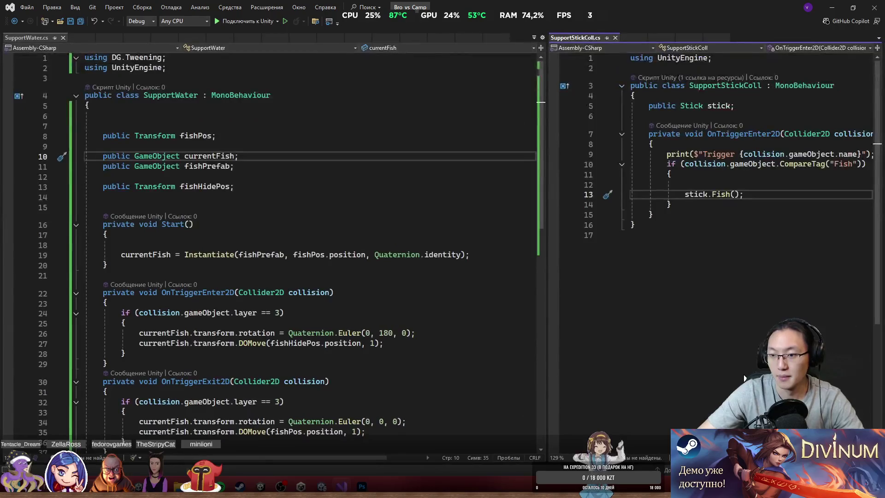
{"action": "key", "text": "ctrl+s"}
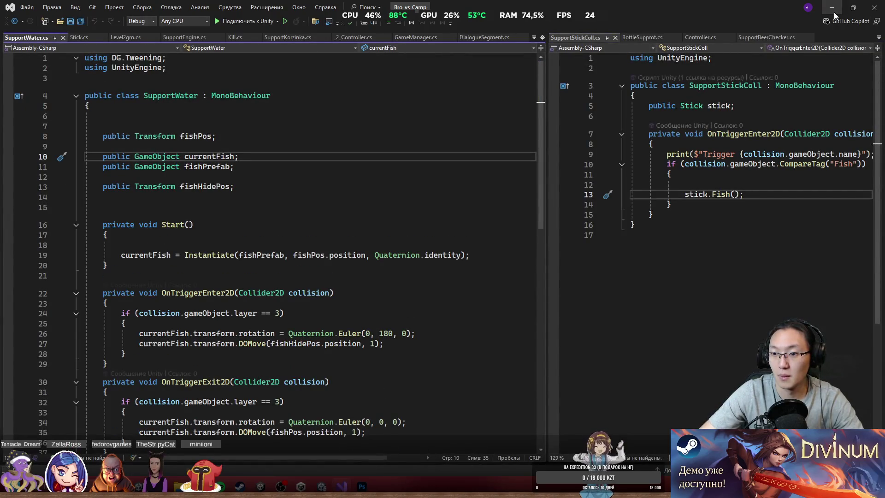
{"action": "key", "text": "alt+Tab"}
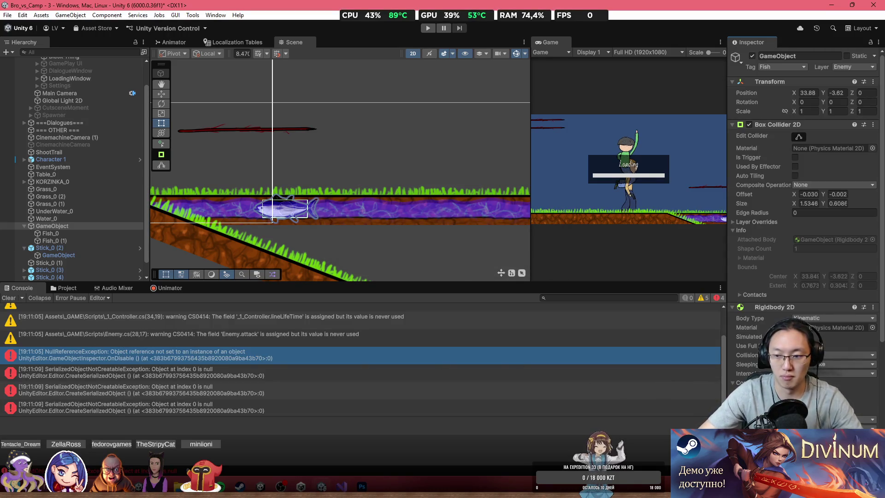
{"action": "scroll", "coordinate": [805, 231], "scroll_direction": "down", "scroll_amount": 5}
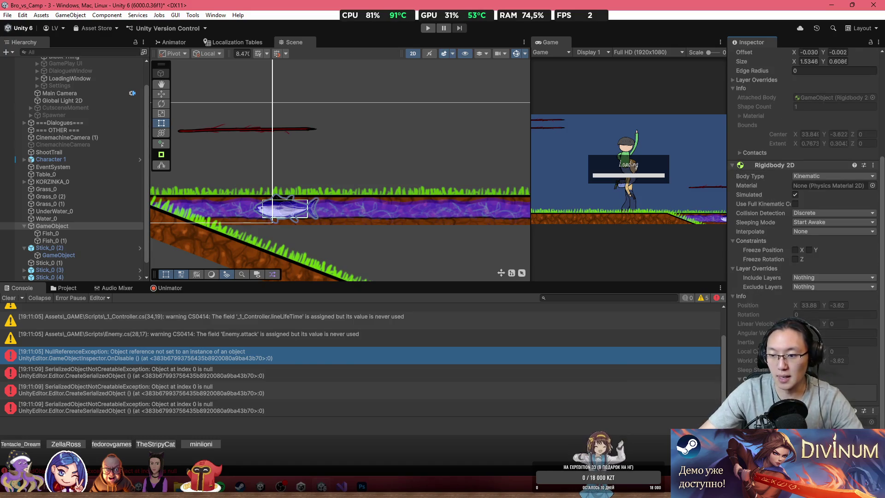
{"action": "key", "text": "alt+Tab"}
{"action": "mouse_move", "coordinate": [221, 223]}
{"action": "left_mouse_down"}
{"action": "mouse_move", "coordinate": [88, 171]}
{"action": "mouse_move", "coordinate": [106, 107]}
{"action": "left_mouse_up"}
Replace the stubs with a public void Initialize(SupportWater water) method.
{"action": "type", "text": "publ"}
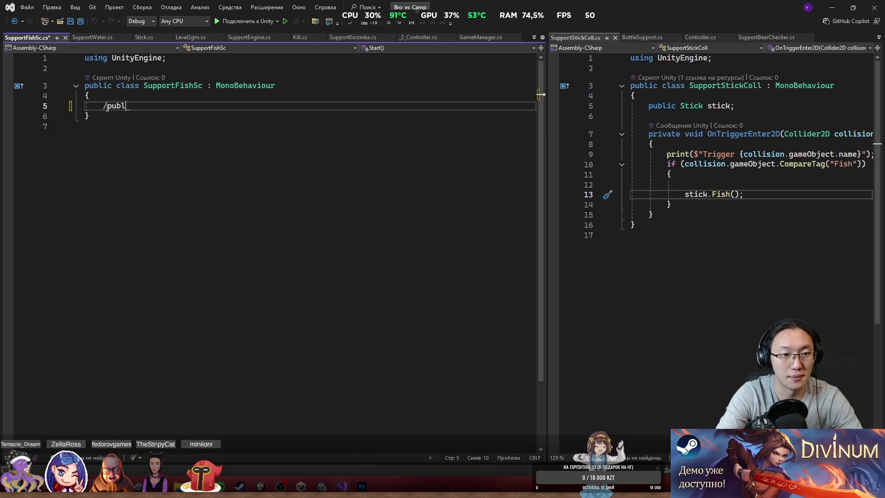
{"action": "type", "text": "public void"}
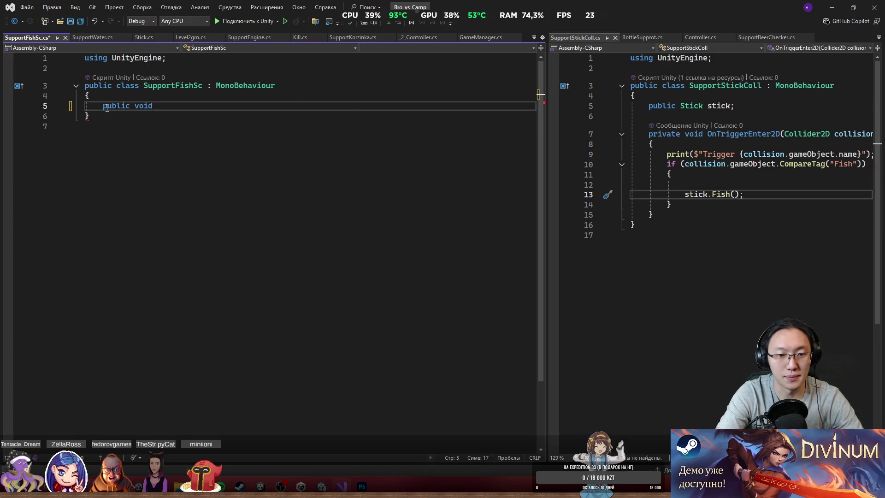
{"action": "type", "text": " Initialize()"}
{"action": "key", "text": "Return"}
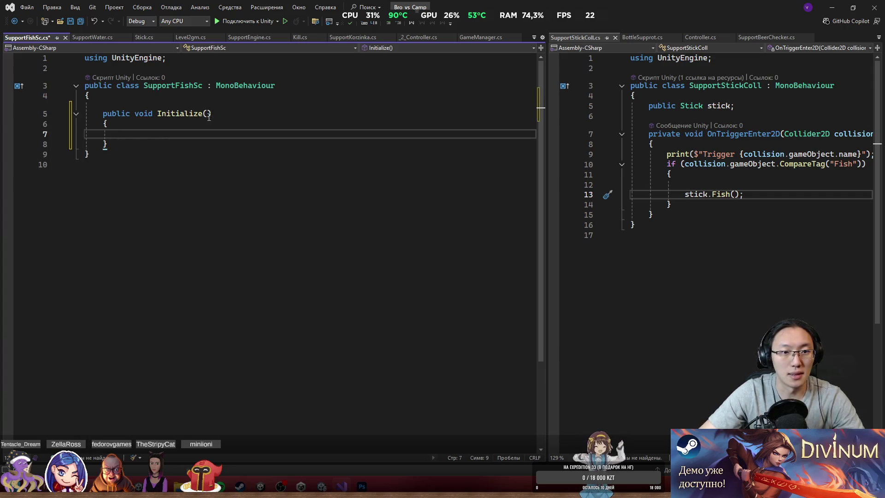
{"action": "left_click", "coordinate": [207, 114]}
{"action": "type", "text": "Sub"}
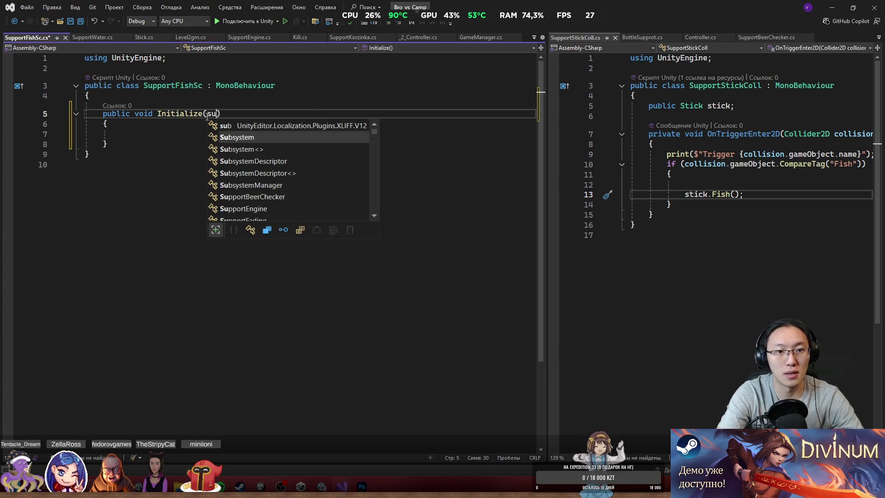
{"action": "key", "text": "Tab"}
{"action": "type", "text": "["}
{"action": "key", "text": "BackSpace"}
{"action": "key", "text": "ctrl+BackSpace"}
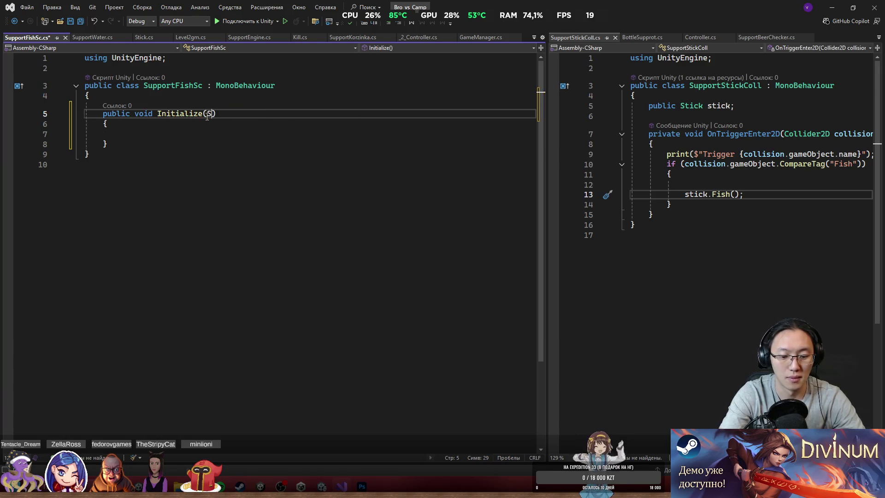
{"action": "type", "text": "Supprot"}
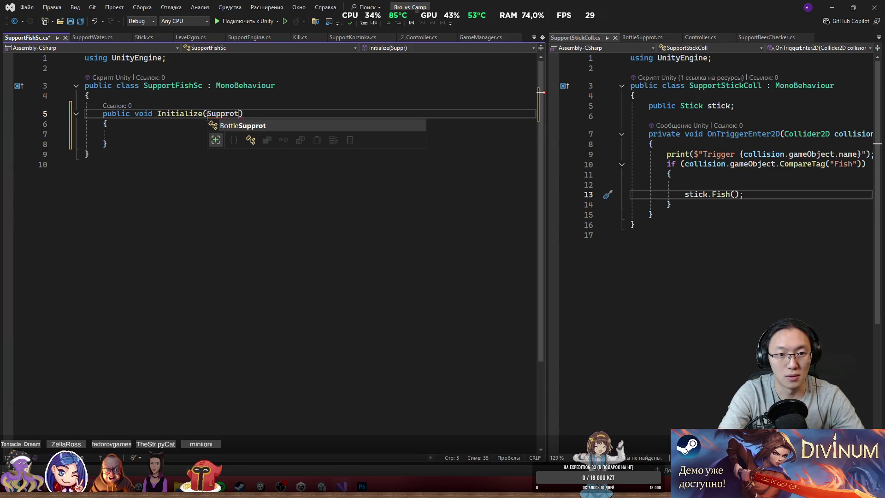
{"action": "key", "text": "BackSpace"}
{"action": "key", "text": "BackSpace"}
{"action": "key", "text": "BackSpace"}
{"action": "type", "text": "ortW"}
{"action": "key", "text": "Tab"}
{"action": "type", "text": "water"}
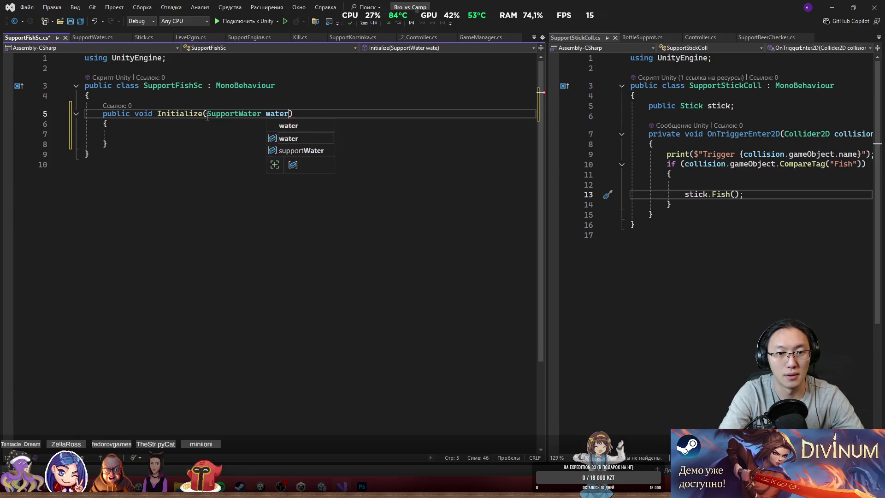
{"action": "key", "text": "Escape"}
Add a SupportWater water field and assign this.water = water inside Initialize.
{"action": "key", "text": "Up"}
{"action": "key", "text": "Return"}
{"action": "type", "text": "Supp"}
{"action": "key", "text": "Tab"}
{"action": "type", "text": "w"}
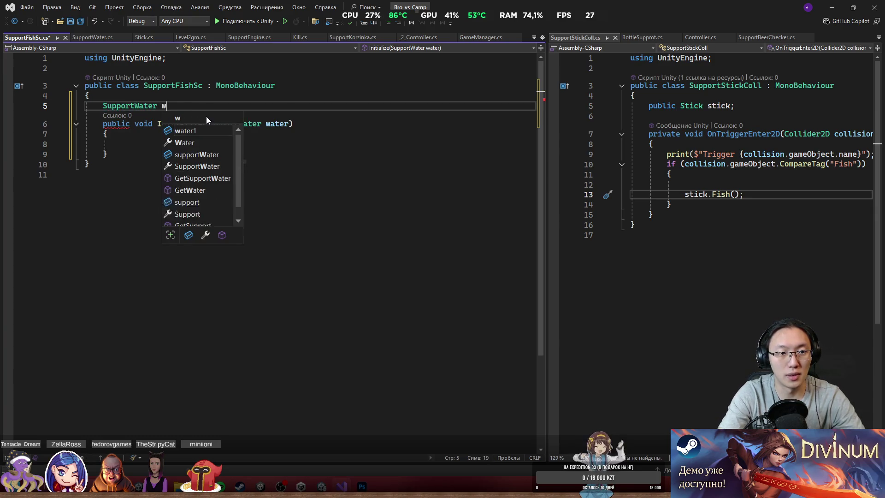
{"action": "type", "text": "ater ="}
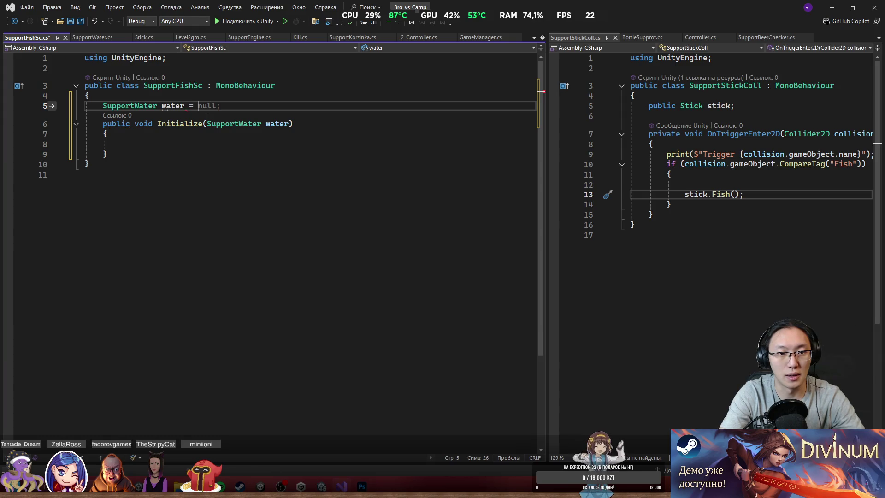
{"action": "key", "text": "BackSpace"}
{"action": "key", "text": "BackSpace"}
{"action": "key", "text": "BackSpace"}
{"action": "type", "text": ";"}
{"action": "key", "text": "Down"}
{"action": "key", "text": "Down"}
{"action": "key", "text": "Down"}
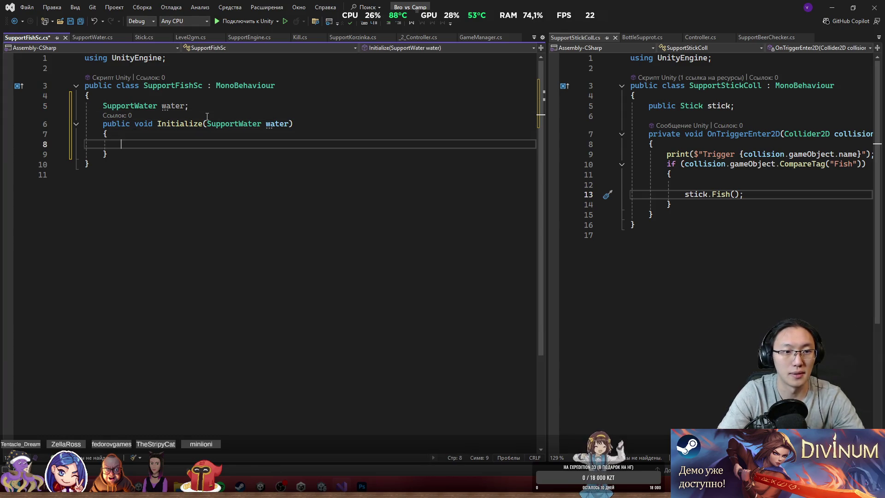
{"action": "type", "text": "this.water = water;"}
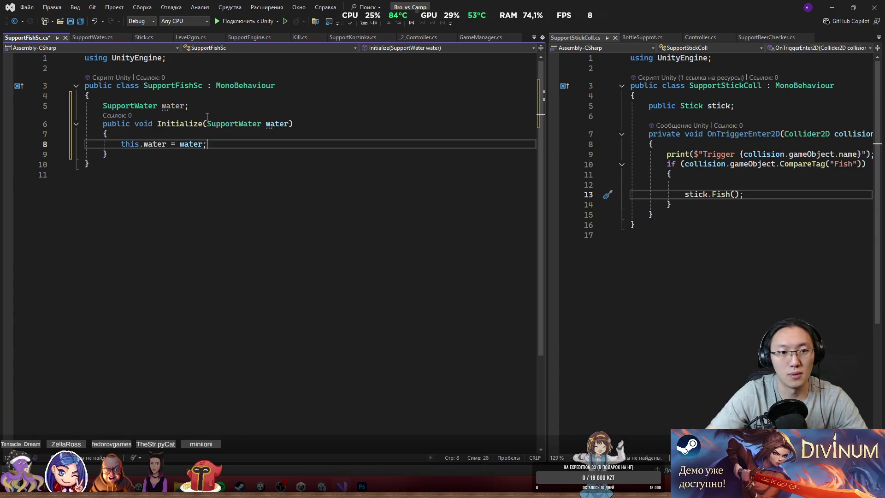
Add a public Killed() method that calls water.FishKilled(), and save SupportFishSc.cs.
{"action": "left_click", "coordinate": [135, 158]}
{"action": "key", "text": "Return"}
{"action": "key", "text": "Return"}
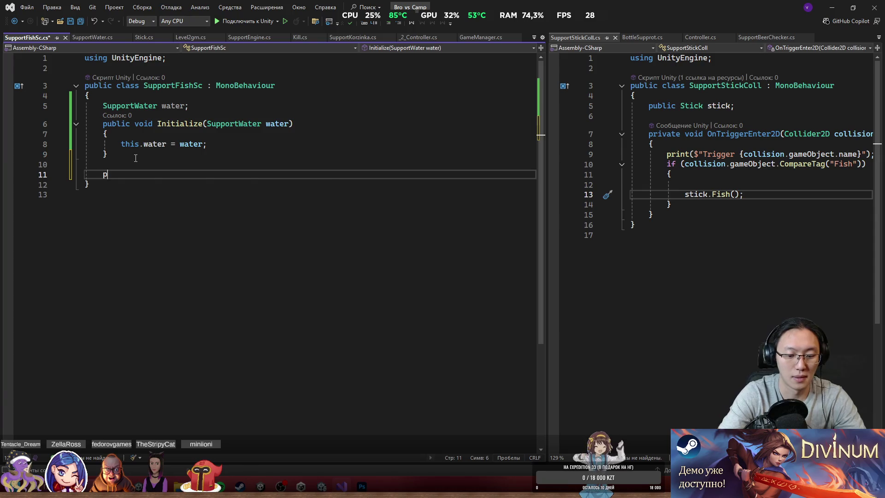
{"action": "type", "text": "public void "}
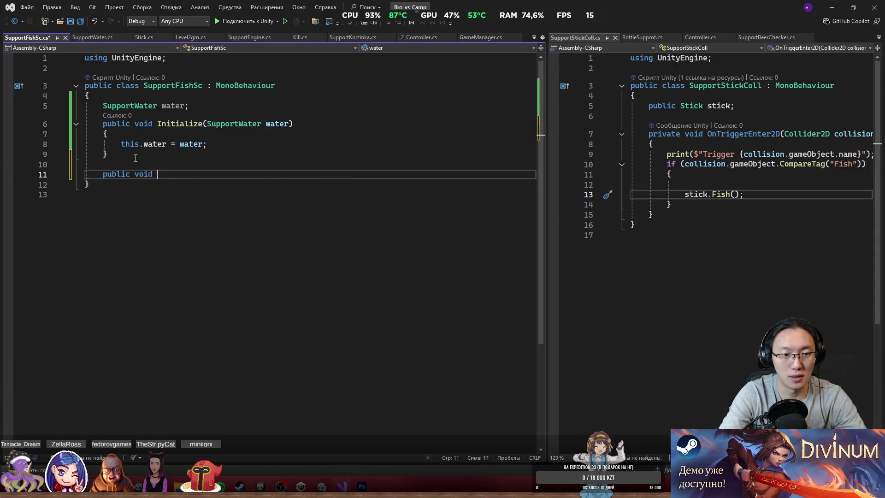
{"action": "type", "text": "Killed"}
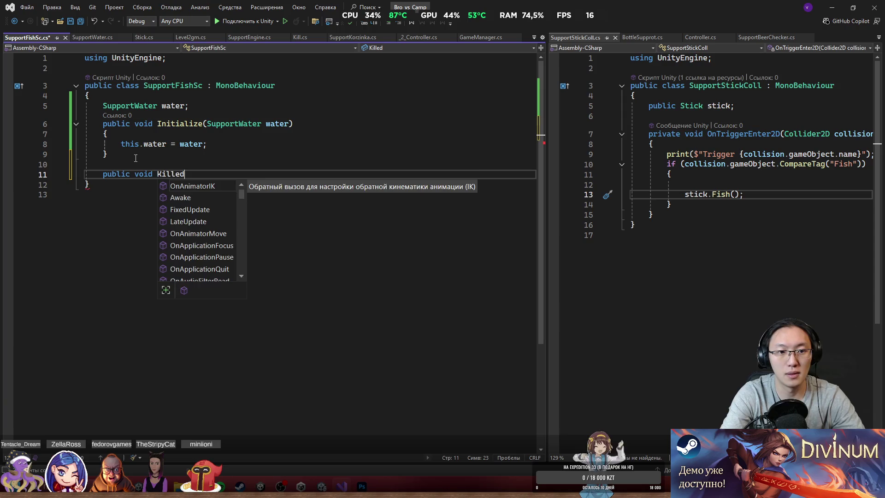
{"action": "type", "text": "()"}
{"action": "key", "text": "Return"}
{"action": "type", "text": "{"}
{"action": "key", "text": "Return"}
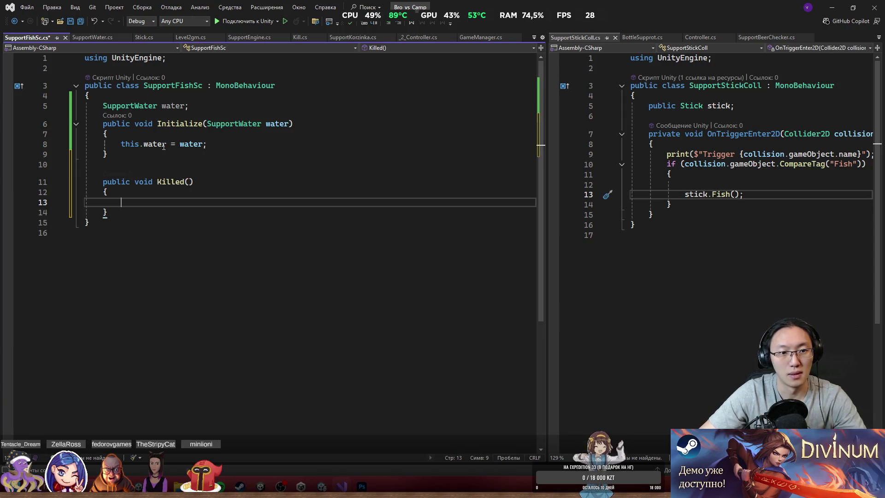
{"action": "type", "text": "water."}
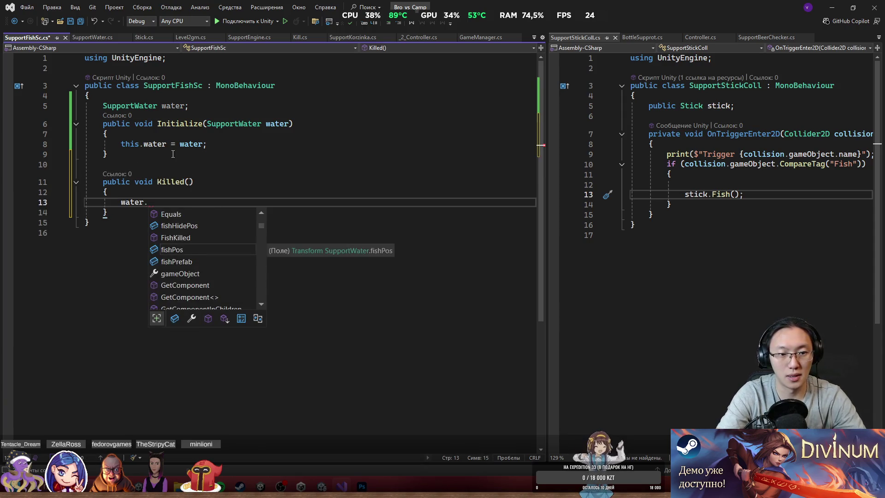
{"action": "type", "text": "FishKil"}
{"action": "key", "text": "Tab"}
{"action": "type", "text": "();"}
{"action": "key", "text": "ctrl+s"}
{"action": "left_click", "coordinate": [258, 134]}
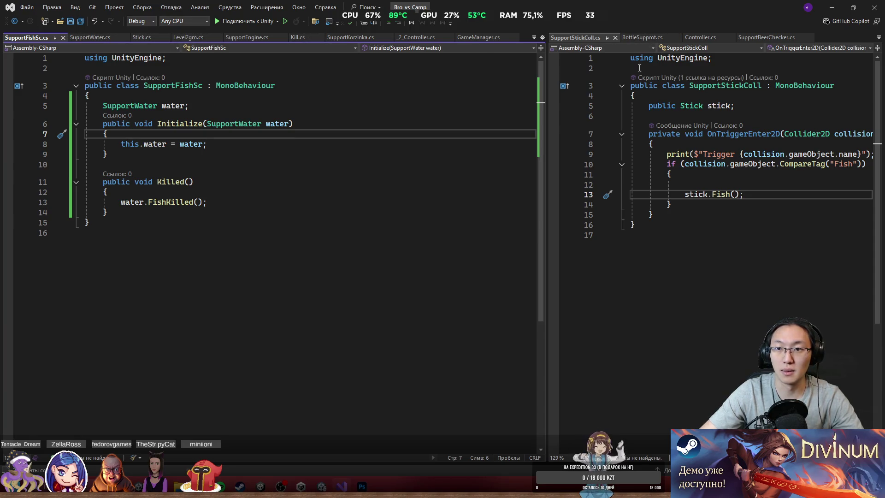
Inside the Fish tag check, add if (collision.TryGetComponent(out SupportFishSc fish)).
{"action": "left_click_drag", "start_coordinate": [544, 84], "coordinate": [395, 85]}
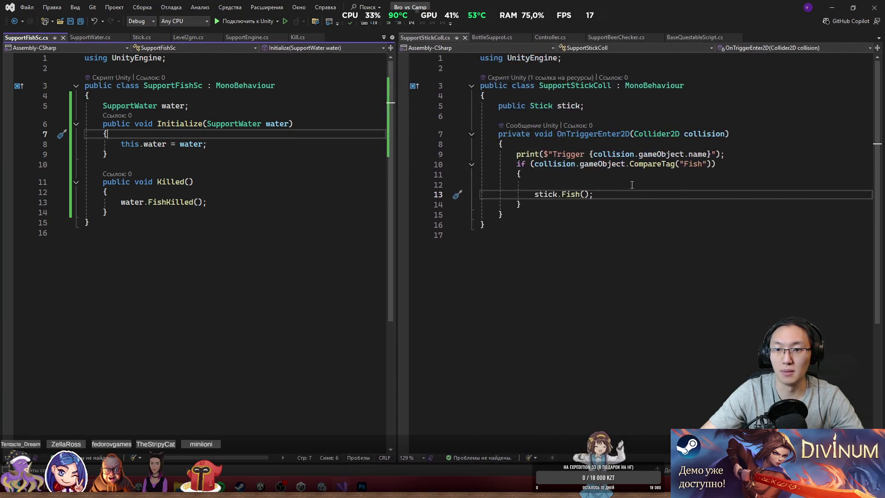
{"action": "left_click", "coordinate": [627, 186]}
{"action": "type", "text": "FindObjectOfType"}
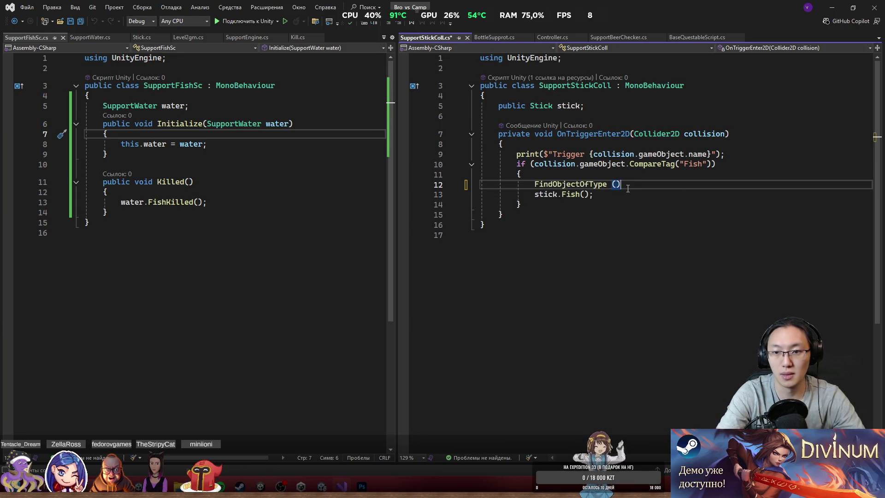
{"action": "key", "text": "ctrl+BackSpace"}
{"action": "type", "text": "if (collision.gameObject."}
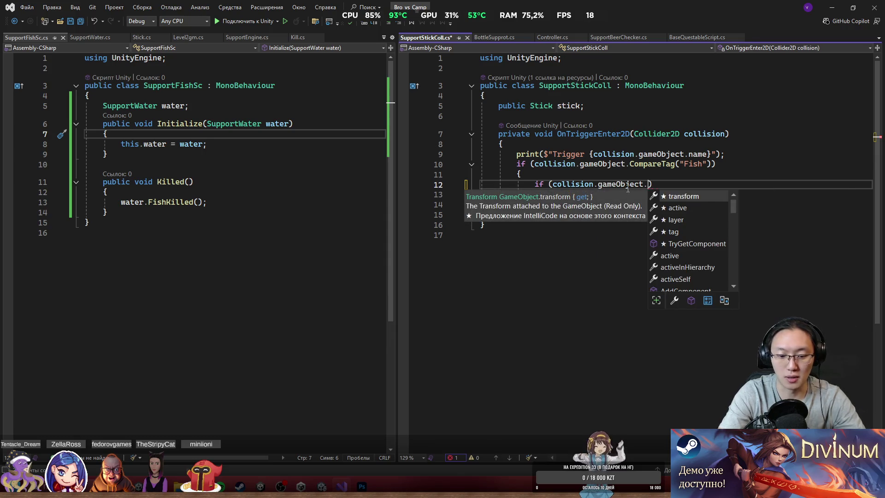
{"action": "type", "text": "Try"}
{"action": "key", "text": "Tab"}
{"action": "key", "text": "ctrl+BackSpace"}
{"action": "key", "text": "BackSpace"}
{"action": "key", "text": "End"}
{"action": "key", "text": "Left"}
{"action": "type", "text": "out "}
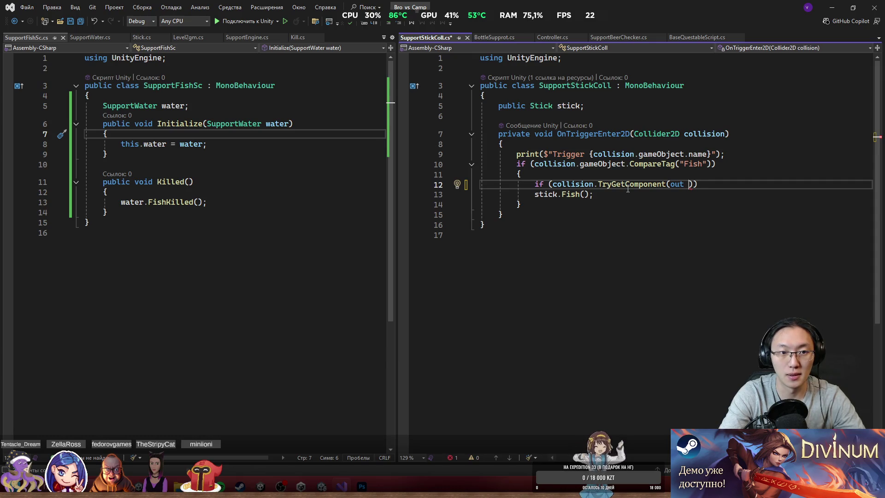
{"action": "type", "text": "Su"}
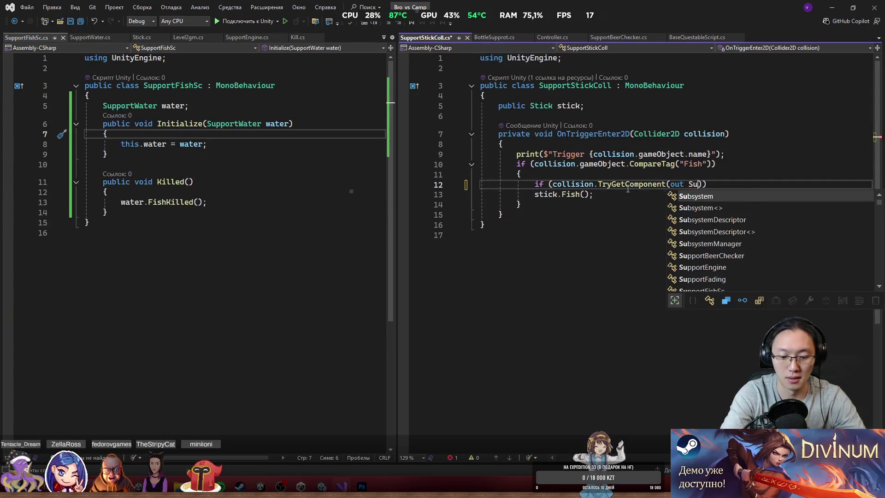
{"action": "type", "text": "pport"}
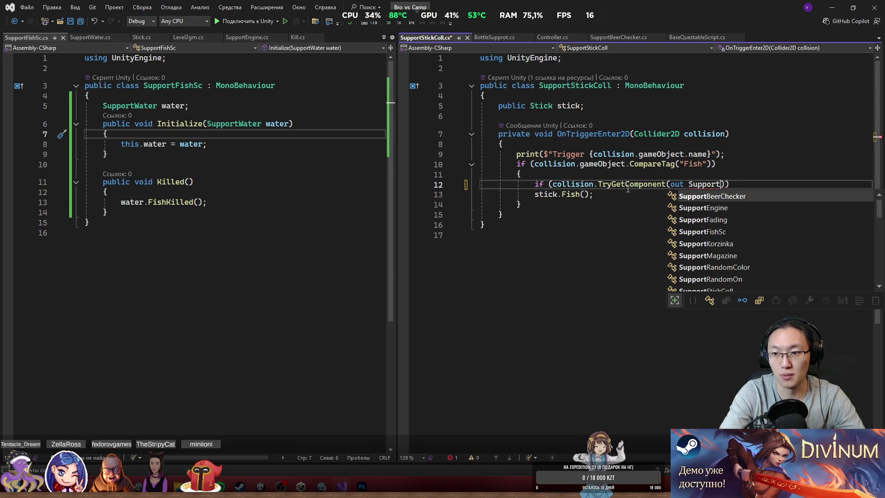
{"action": "type", "text": "F"}
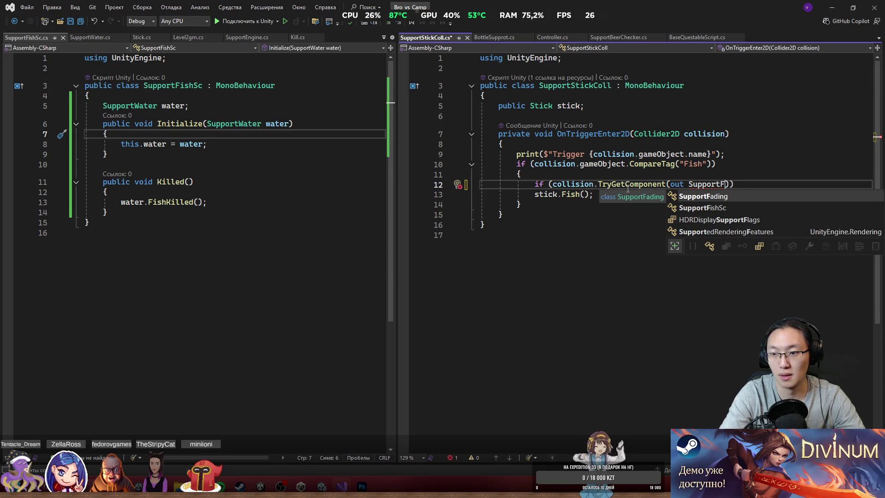
{"action": "type", "text": "i"}
{"action": "key", "text": "Tab"}
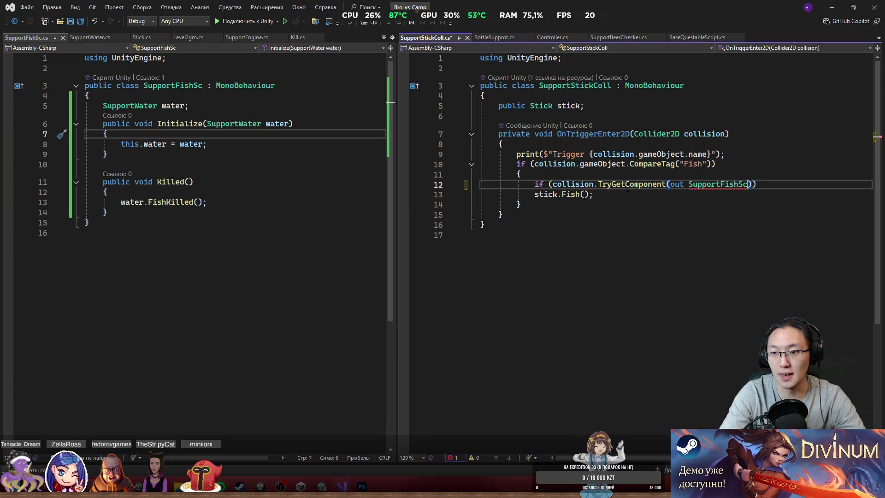
{"action": "type", "text": "fish"}
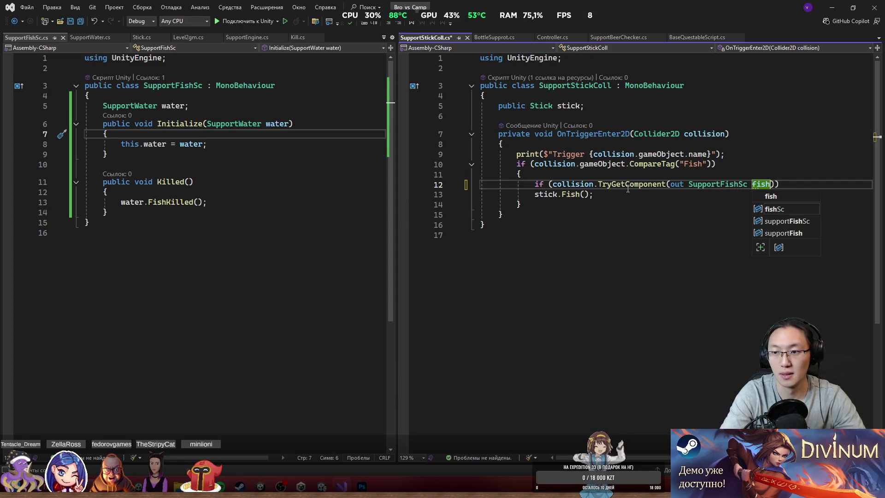
{"action": "key", "text": "Escape"}
Call fish.Killed() on the found fish and save SupportStickColl.cs.
{"action": "key", "text": "Down"}
{"action": "key", "text": "Return"}
{"action": "type", "text": "fi"}
{"action": "key", "text": "Tab"}
{"action": "type", "text": ".Killed"}
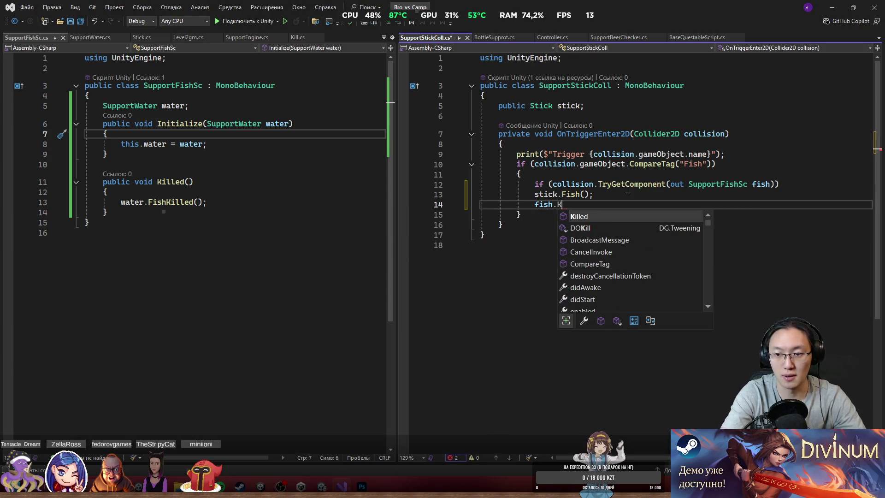
{"action": "type", "text": "();"}
{"action": "key", "text": "ctrl+s"}
Check the FishKilled call line in the fish script, then return to Unity.
{"action": "left_click", "coordinate": [596, 223]}
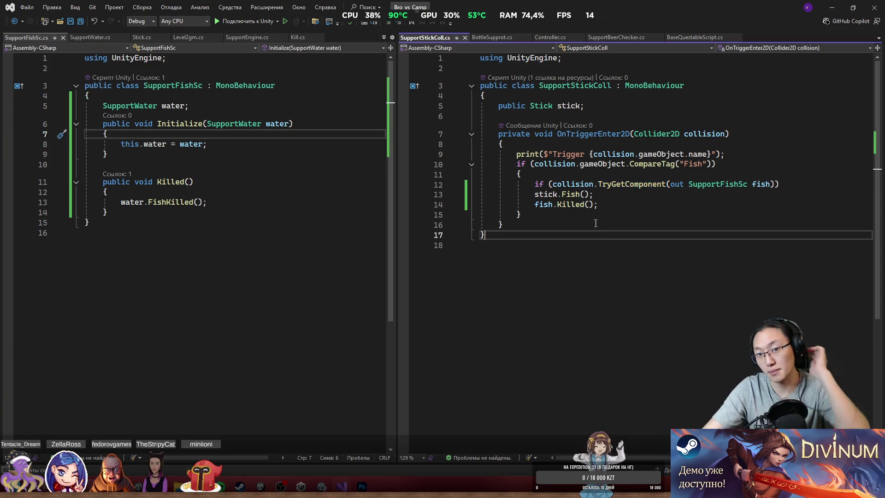
{"action": "left_click", "coordinate": [243, 182]}
{"action": "left_click", "coordinate": [318, 202]}
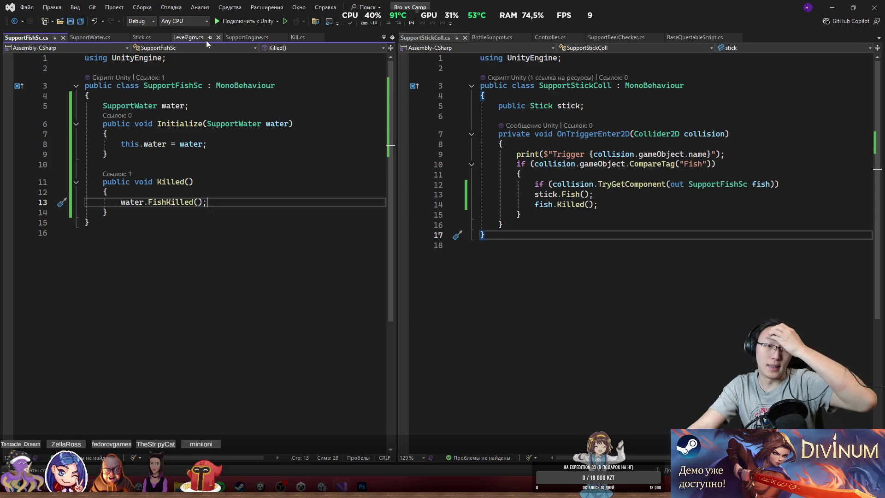
{"action": "left_click", "coordinate": [832, 8]}
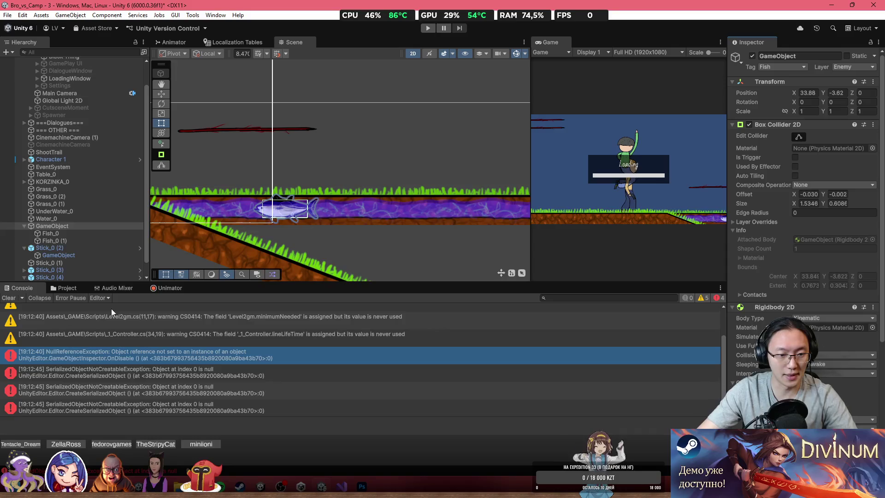
Read the NullReferenceException entry, then clear the Console.
{"action": "left_click", "coordinate": [138, 359]}
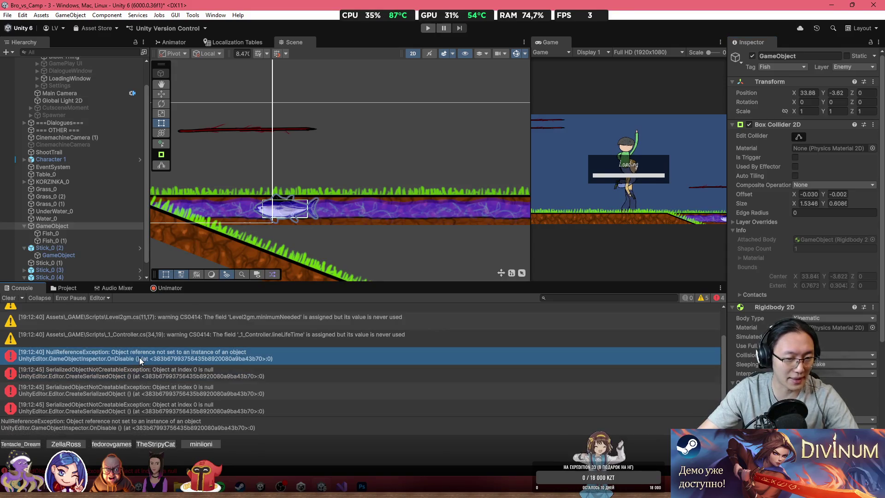
{"action": "left_click", "coordinate": [9, 297]}
{"action": "mouse_move", "coordinate": [284, 277]}
{"action": "left_mouse_down"}
{"action": "mouse_move", "coordinate": [333, 282]}
{"action": "mouse_move", "coordinate": [345, 226]}
{"action": "left_mouse_up"}
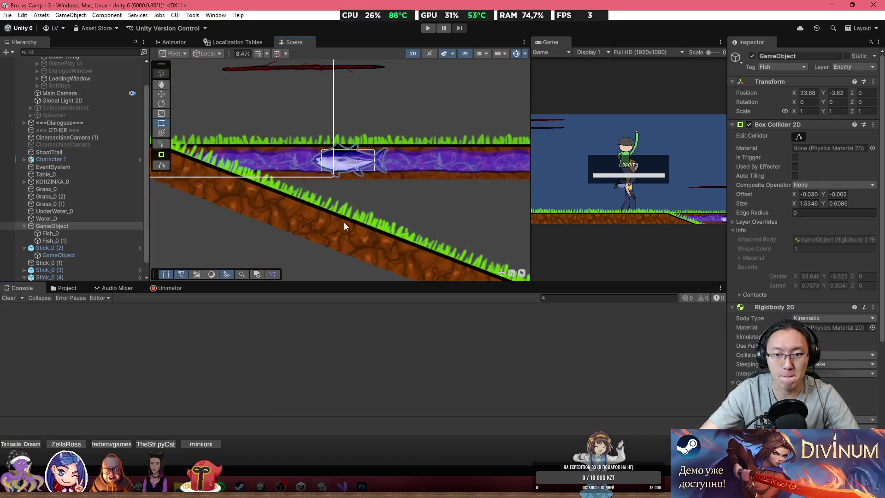
{"action": "scroll", "coordinate": [806, 304], "scroll_direction": "down", "scroll_amount": 5}
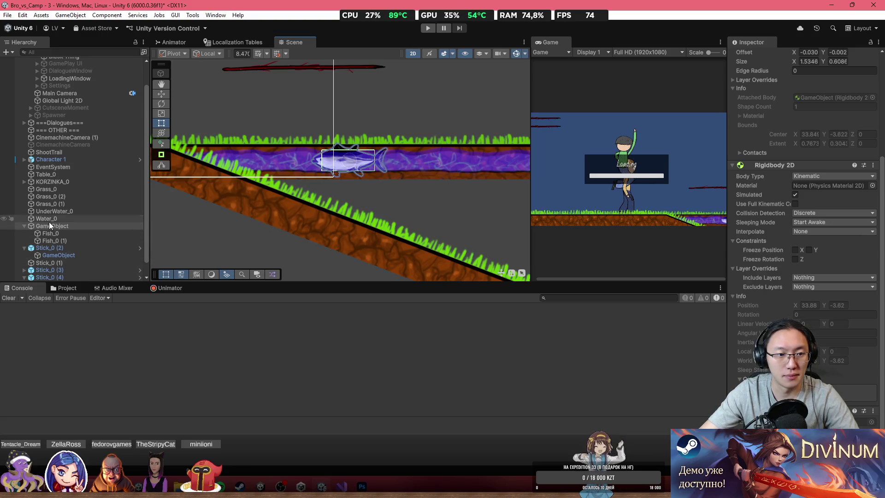
Select UnderWater_0, Water_0 and the fish object in the Hierarchy, opening the fish's context menu.
{"action": "left_click", "coordinate": [57, 212]}
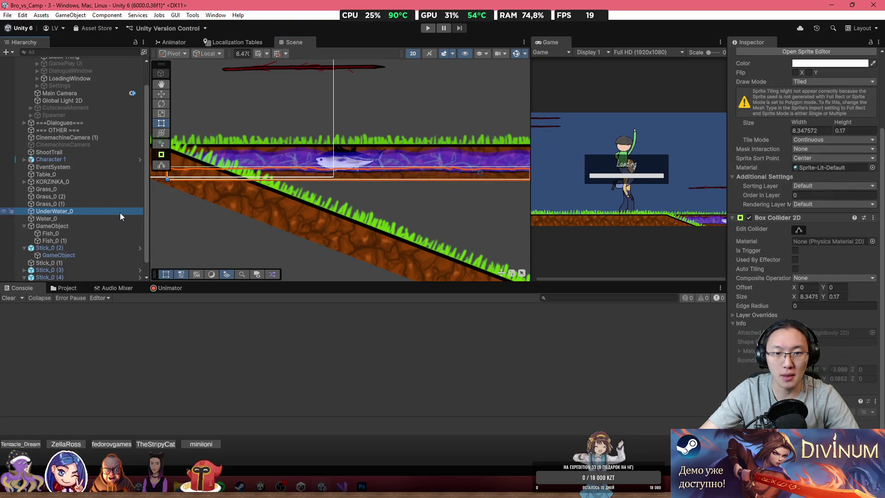
{"action": "left_click", "coordinate": [75, 220]}
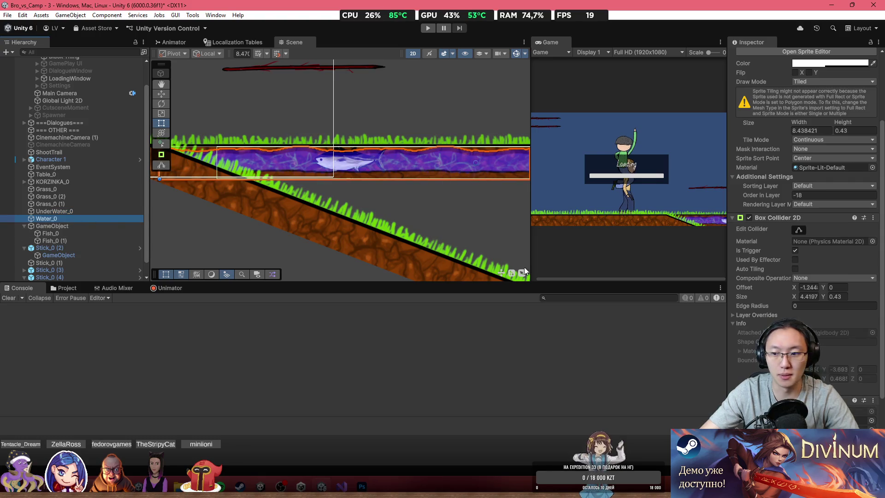
{"action": "scroll", "coordinate": [804, 328], "scroll_direction": "down", "scroll_amount": 3}
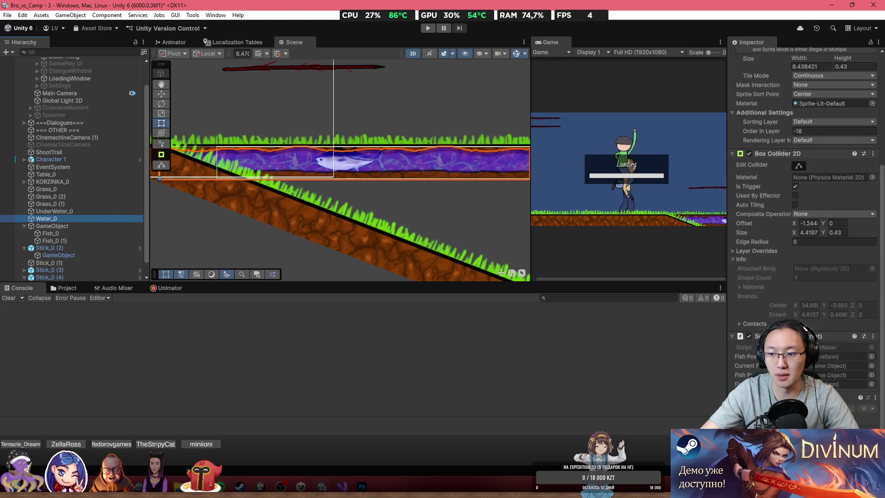
{"action": "left_click", "coordinate": [64, 226]}
{"action": "right_click", "coordinate": [67, 228]}
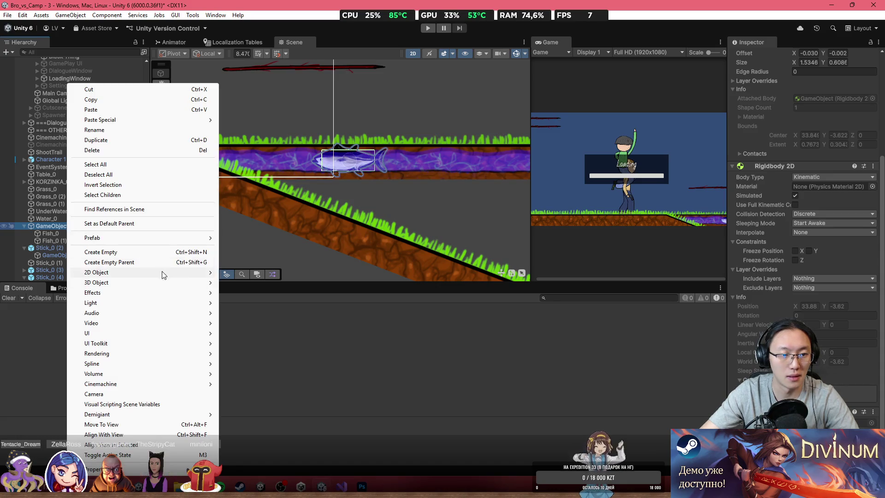
Wrap the fish in a new empty parent and browse to Assets/_GAME/Prefabs.
{"action": "left_click", "coordinate": [118, 253]}
{"action": "key", "text": "Return"}
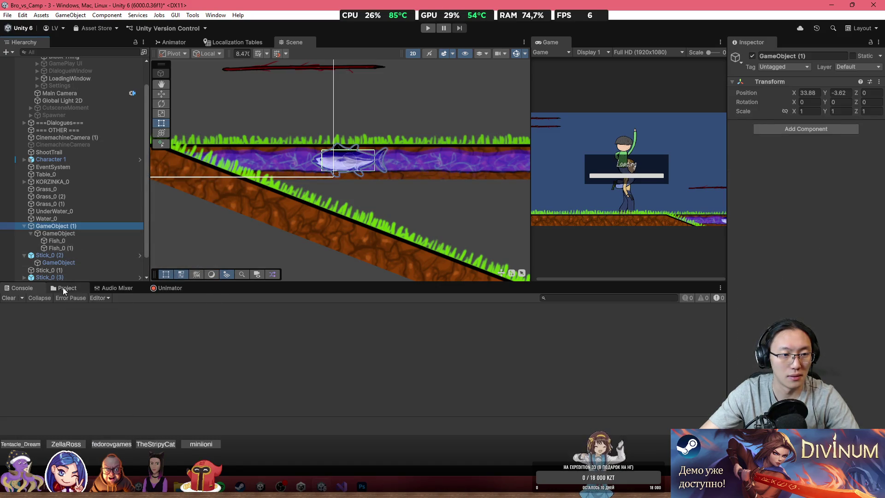
{"action": "left_click", "coordinate": [63, 287]}
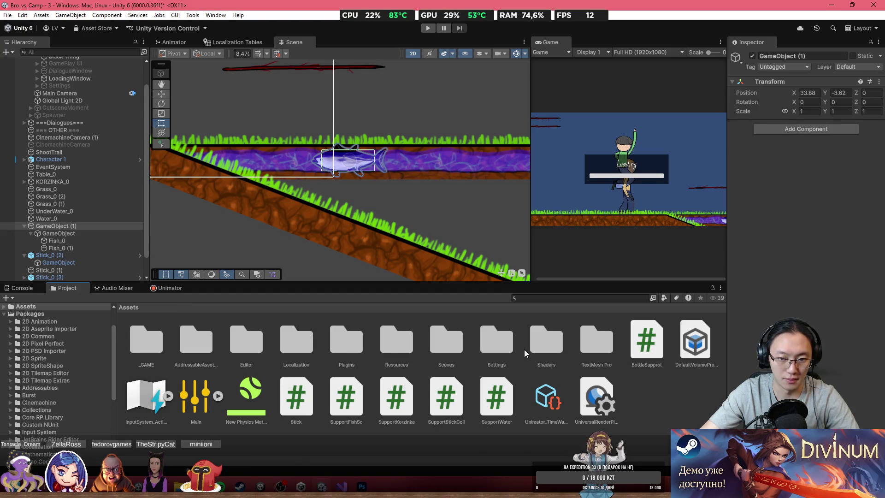
{"action": "double_click", "coordinate": [163, 346]}
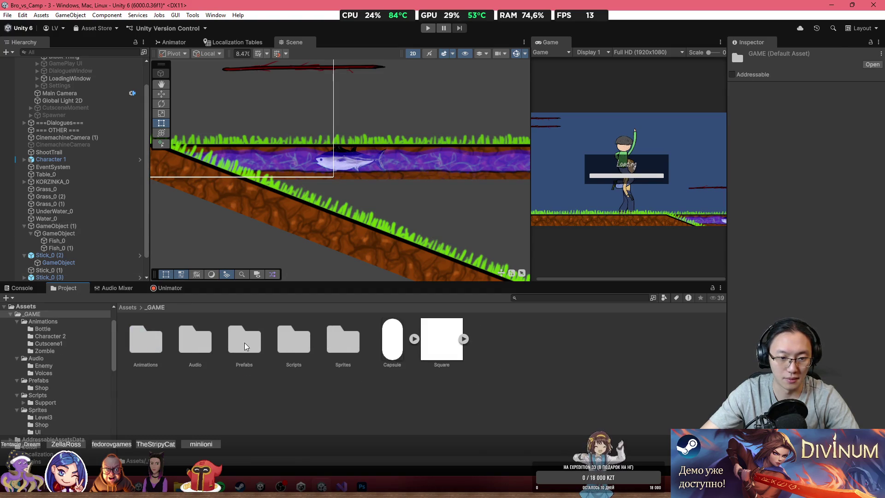
{"action": "double_click", "coordinate": [249, 346]}
Rename the child to Fish, save it as a prefab, delete it, and begin renaming the parent FishPos.
{"action": "left_click", "coordinate": [59, 233]}
{"action": "left_click", "coordinate": [795, 56]}
{"action": "type", "text": "ish"}
{"action": "key", "text": "Return"}
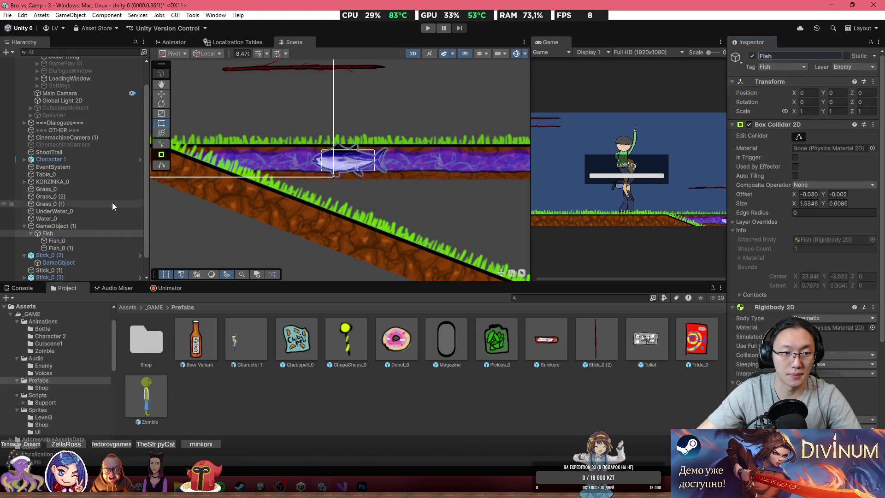
{"action": "mouse_move", "coordinate": [47, 234]}
{"action": "left_mouse_down"}
{"action": "mouse_move", "coordinate": [69, 286]}
{"action": "mouse_move", "coordinate": [300, 392]}
{"action": "left_mouse_up"}
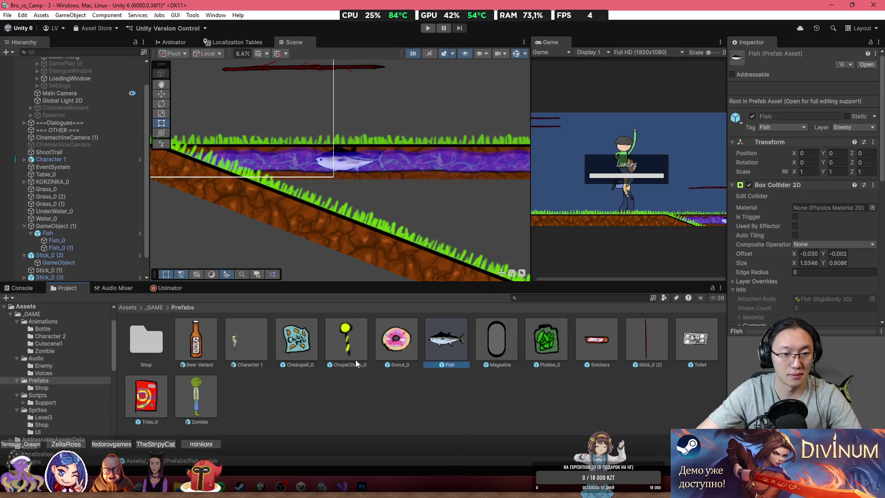
{"action": "left_click", "coordinate": [51, 233]}
{"action": "key", "text": "Delete"}
{"action": "left_click", "coordinate": [791, 55]}
{"action": "type", "text": "FishPos"}
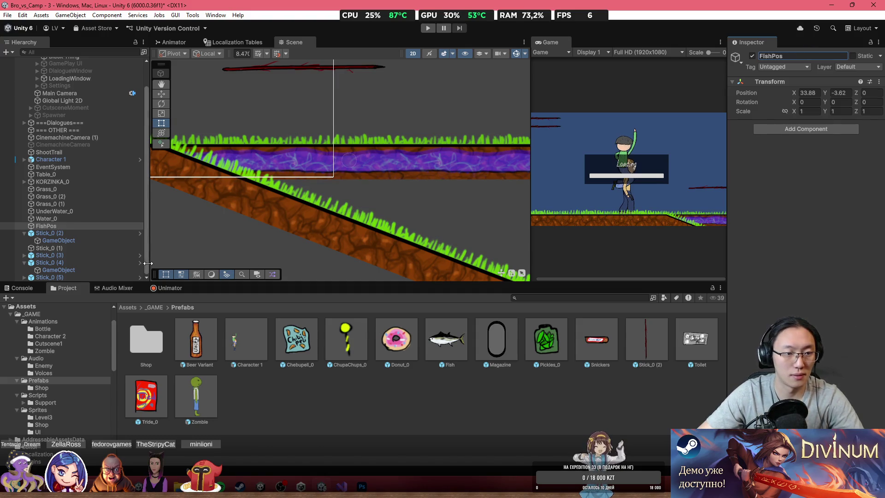
Duplicate FishPos, move the copy to the water's right end, and rename it FishHide.
{"action": "left_click", "coordinate": [123, 226]}
{"action": "scroll", "coordinate": [206, 205], "scroll_direction": "down", "scroll_amount": 3}
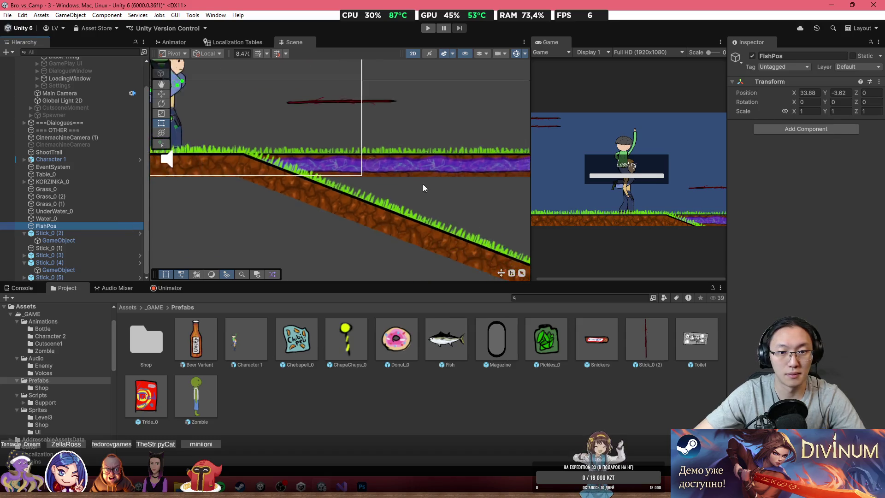
{"action": "key", "text": "ctrl+d"}
{"action": "key", "text": "w"}
{"action": "left_click_drag", "start_coordinate": [315, 183], "coordinate": [505, 182]}
{"action": "left_click", "coordinate": [776, 57]}
{"action": "type", "text": "Hide"}
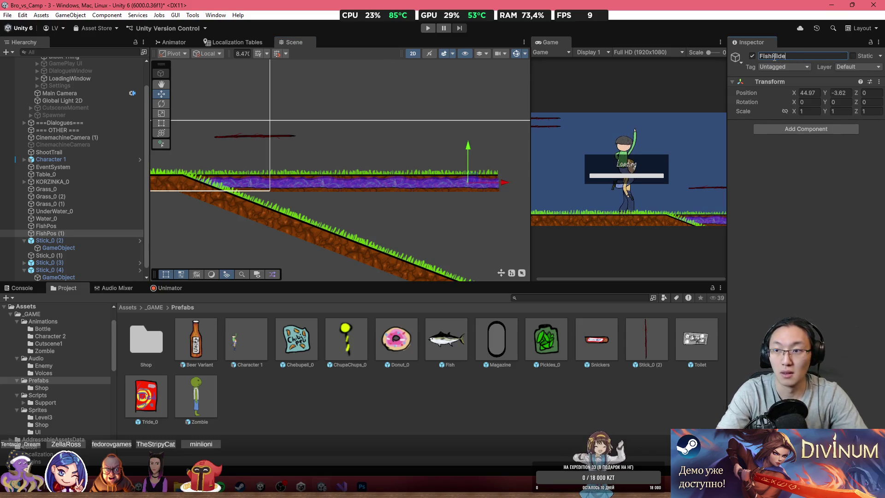
Assign FishPos and the Fish prefab to Water_0's SupportWater script fields.
{"action": "left_click", "coordinate": [106, 218]}
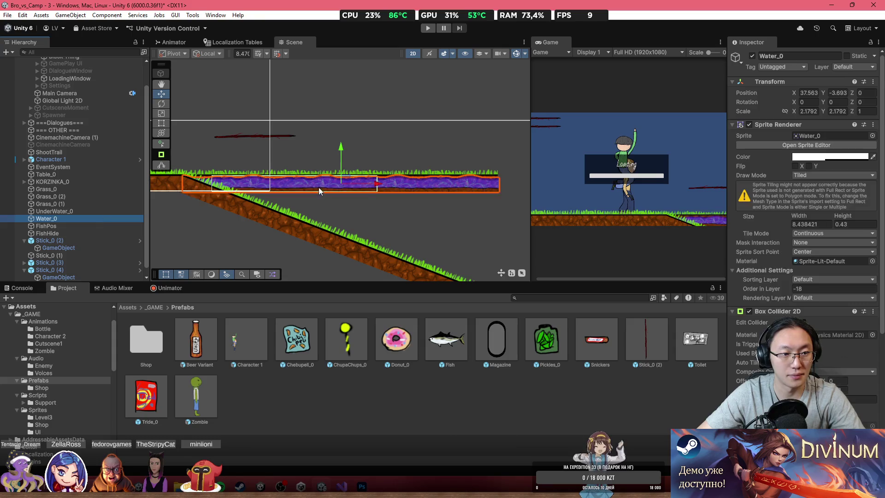
{"action": "scroll", "coordinate": [758, 325], "scroll_direction": "down", "scroll_amount": 5}
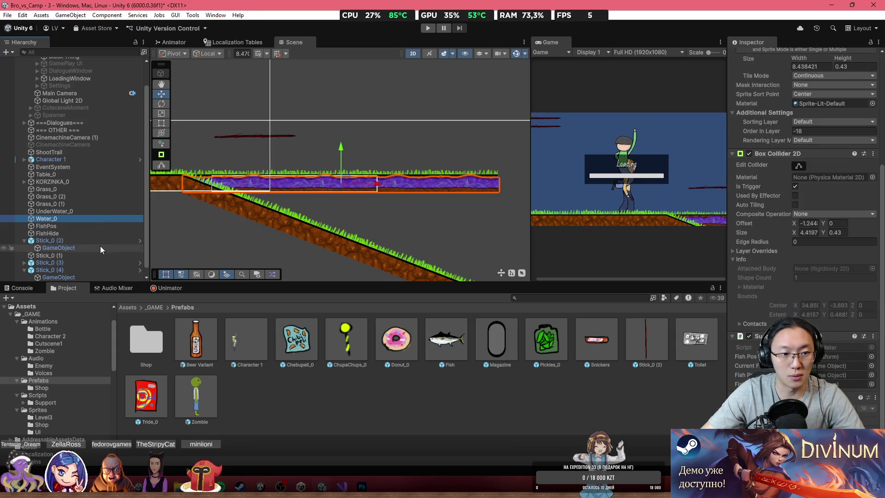
{"action": "left_click_drag", "start_coordinate": [69, 218], "coordinate": [599, 309]}
{"action": "mouse_move", "coordinate": [524, 306]}
{"action": "left_mouse_down"}
{"action": "mouse_move", "coordinate": [81, 226]}
{"action": "mouse_move", "coordinate": [254, 258]}
{"action": "left_mouse_up"}
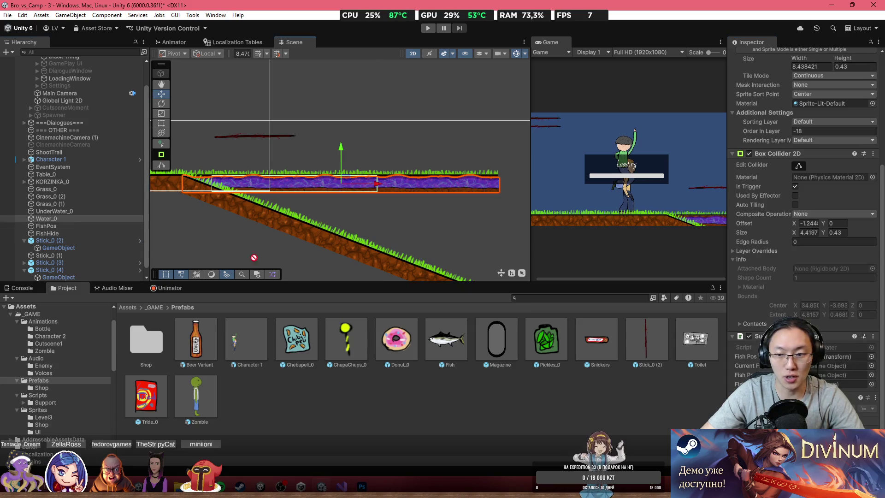
{"action": "left_click_drag", "start_coordinate": [811, 384], "coordinate": [811, 384]}
{"action": "left_click_drag", "start_coordinate": [454, 346], "coordinate": [829, 374]}
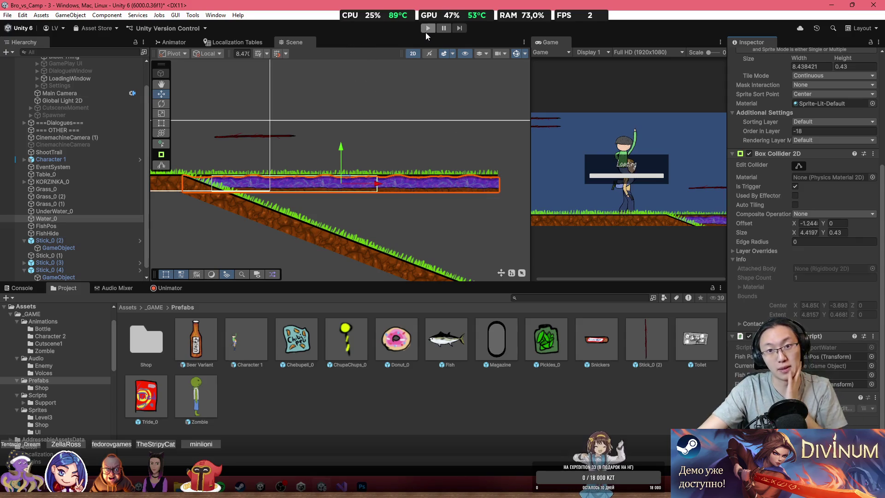
Select Character 1 and dock the Game view beside the Scene view.
{"action": "left_click_drag", "start_coordinate": [252, 113], "coordinate": [314, 124]}
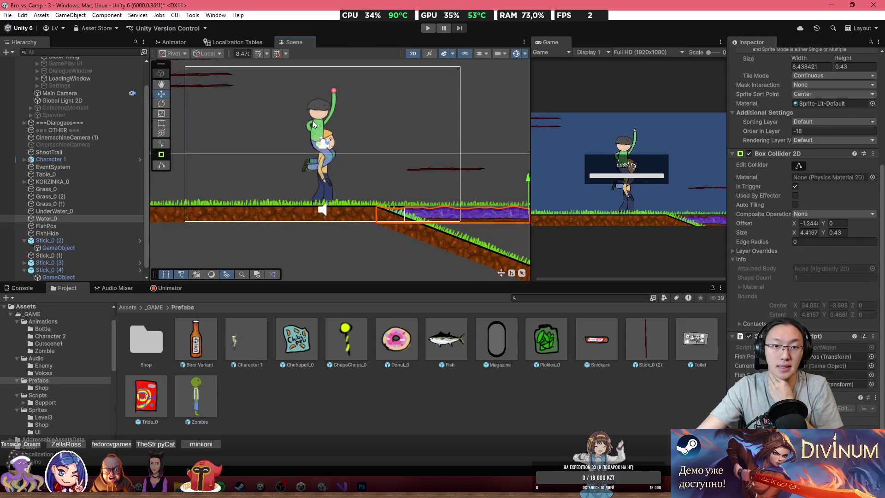
{"action": "left_click", "coordinate": [314, 124]}
{"action": "left_click", "coordinate": [73, 172]}
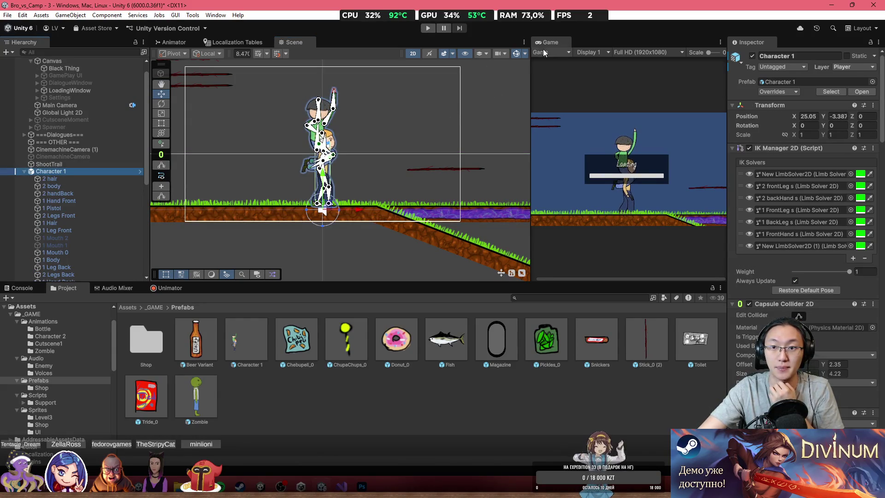
{"action": "left_click_drag", "start_coordinate": [531, 60], "coordinate": [466, 46]}
Play-test the level in a maximized Game view, stop, and return to the Scene view.
{"action": "left_click", "coordinate": [427, 29]}
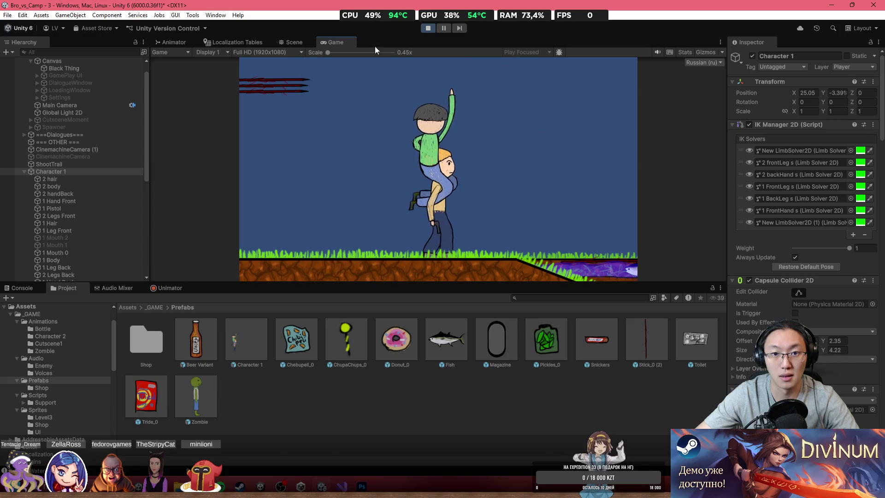
{"action": "double_click", "coordinate": [342, 43]}
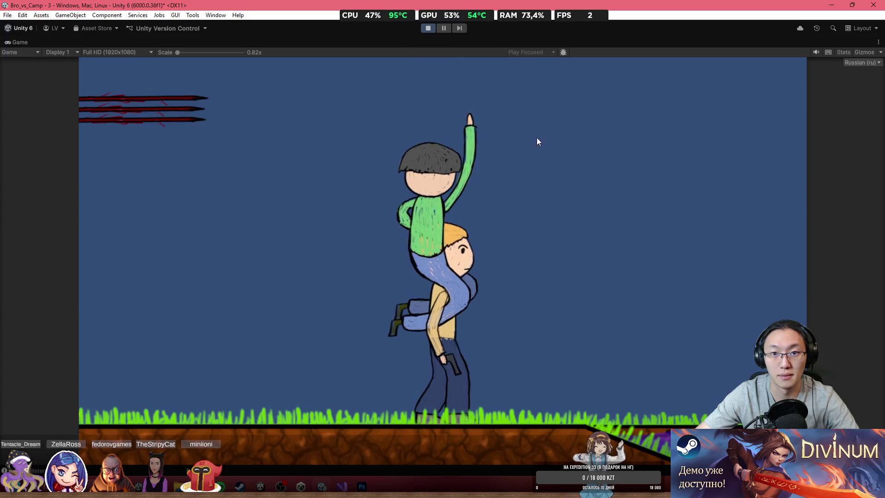
{"action": "left_click", "coordinate": [428, 29]}
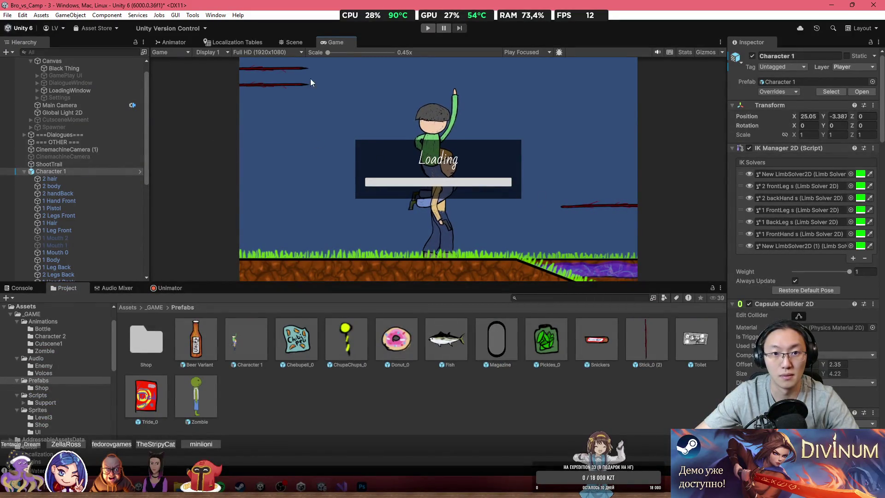
{"action": "left_click", "coordinate": [304, 42]}
{"action": "left_click", "coordinate": [529, 168]}
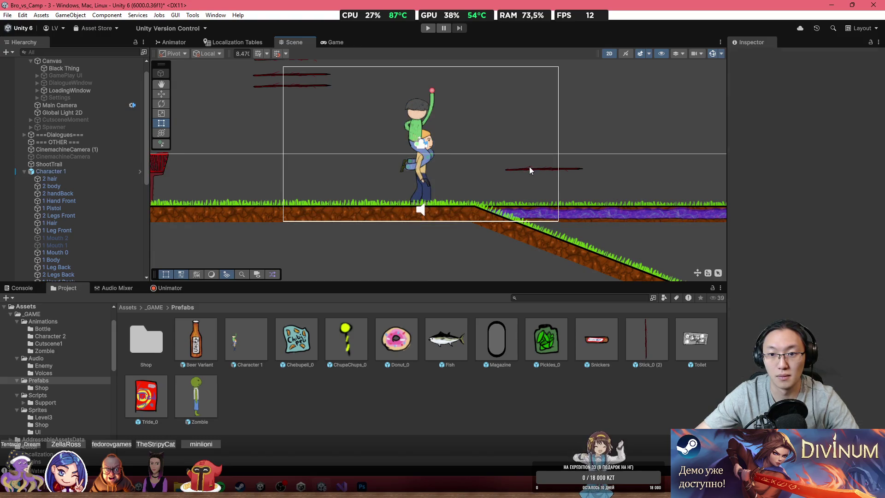
{"action": "left_click", "coordinate": [401, 107]}
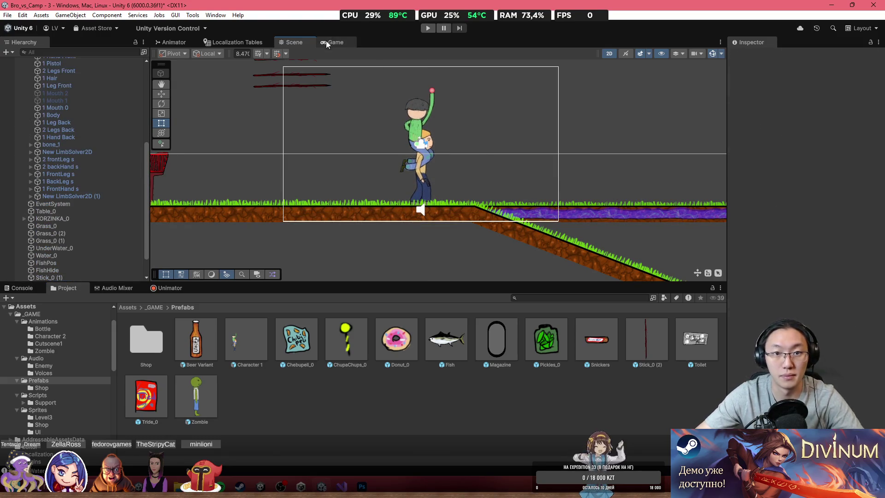
Play-test fishing with the stick, stop the game, and switch back to Visual Studio.
{"action": "left_click", "coordinate": [428, 28]}
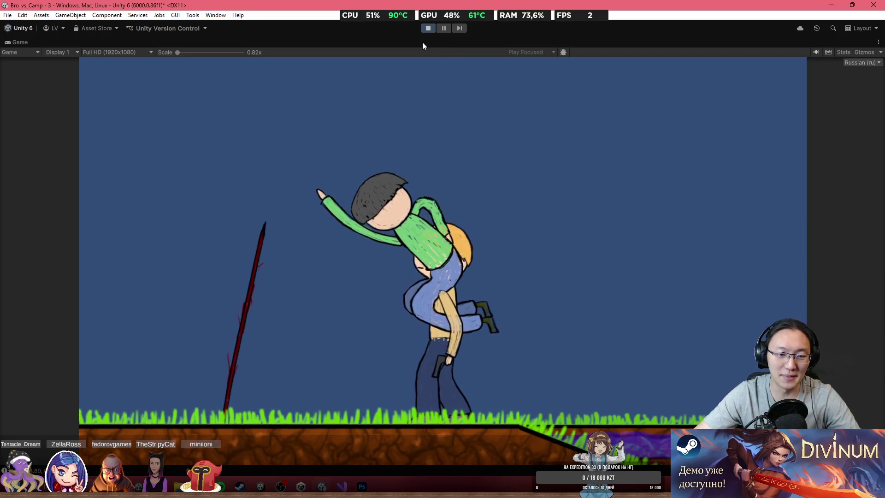
{"action": "left_click", "coordinate": [428, 28]}
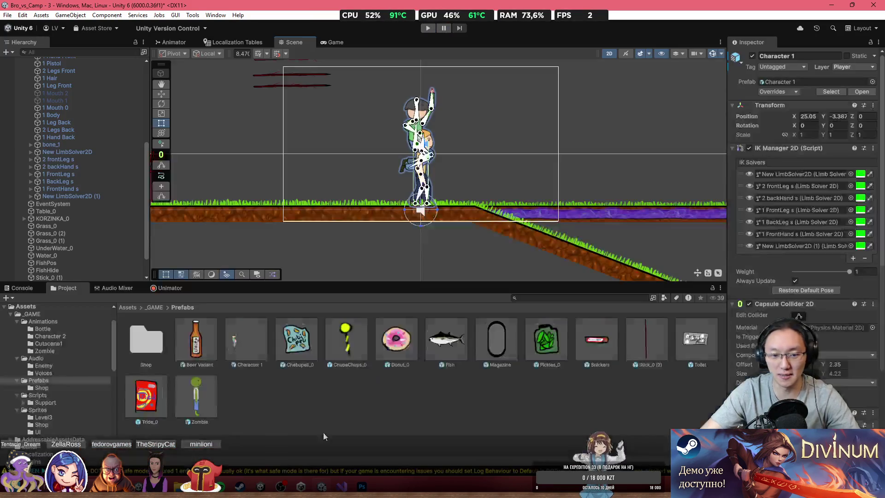
{"action": "key", "text": "alt+Tab"}
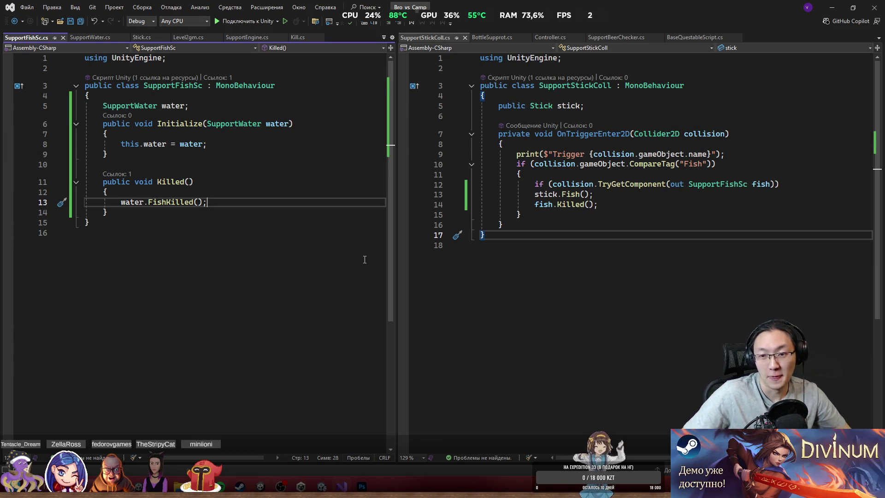
In SupportWater.cs, restore currentFish's type to GameObject and make fishPrefab a SupportFishSc.
{"action": "key", "text": "ctrl+Tab"}
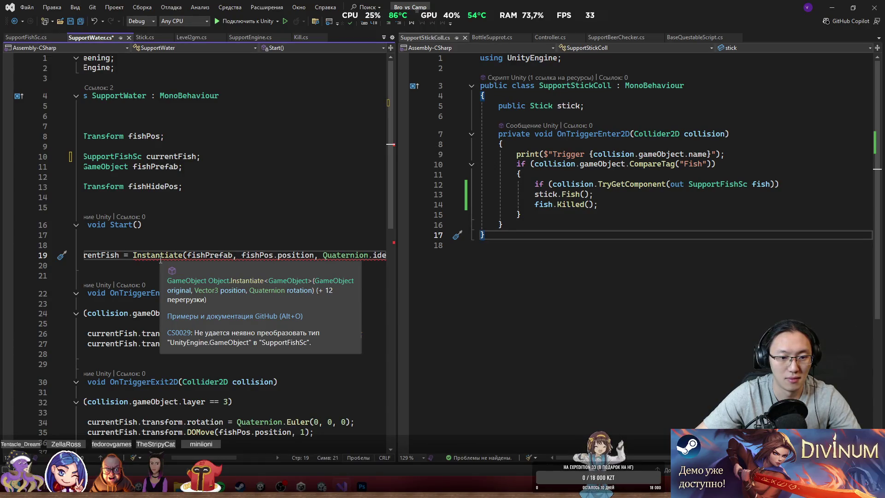
{"action": "scroll", "coordinate": [213, 455], "scroll_direction": "left", "scroll_amount": 3}
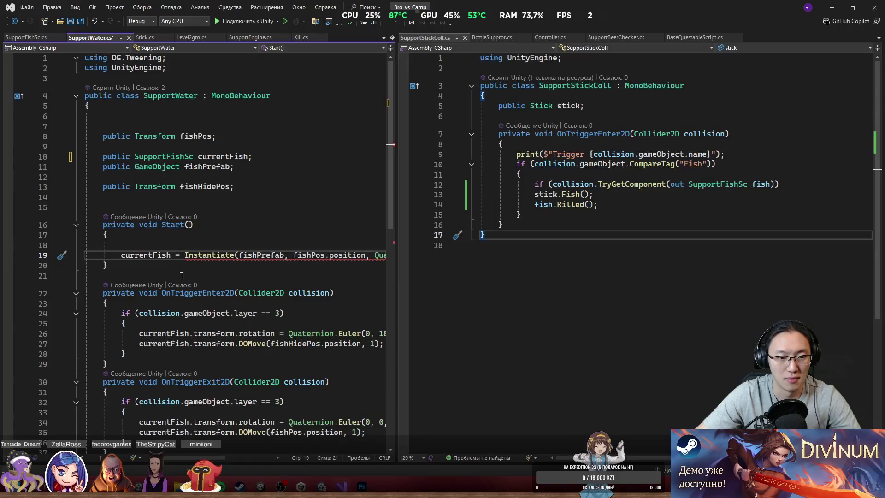
{"action": "left_click", "coordinate": [171, 257]}
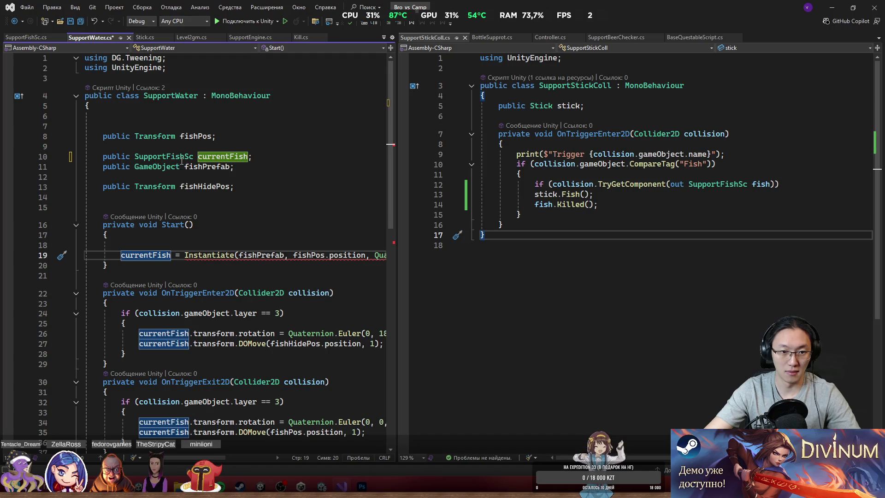
{"action": "key", "text": "F12"}
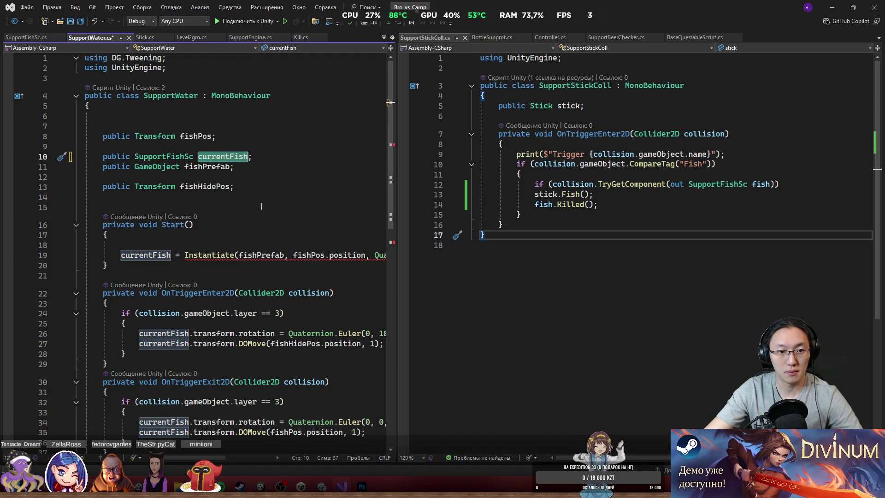
{"action": "key", "text": "ctrl+z"}
{"action": "key", "text": "ctrl+z"}
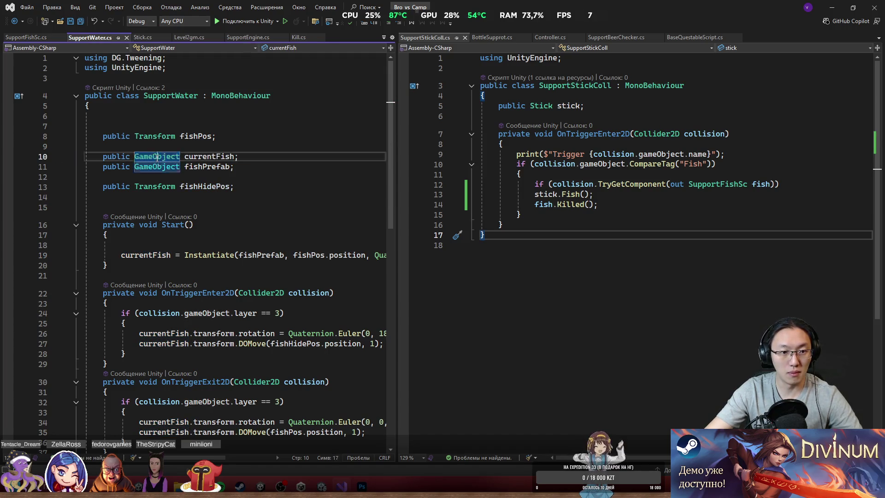
{"action": "key", "text": "ctrl+z"}
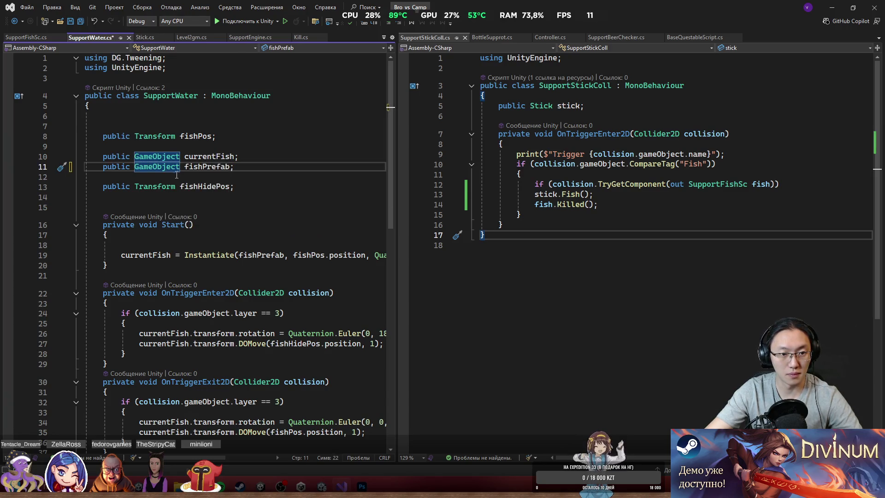
{"action": "double_click", "coordinate": [164, 167]}
{"action": "type", "text": "S"}
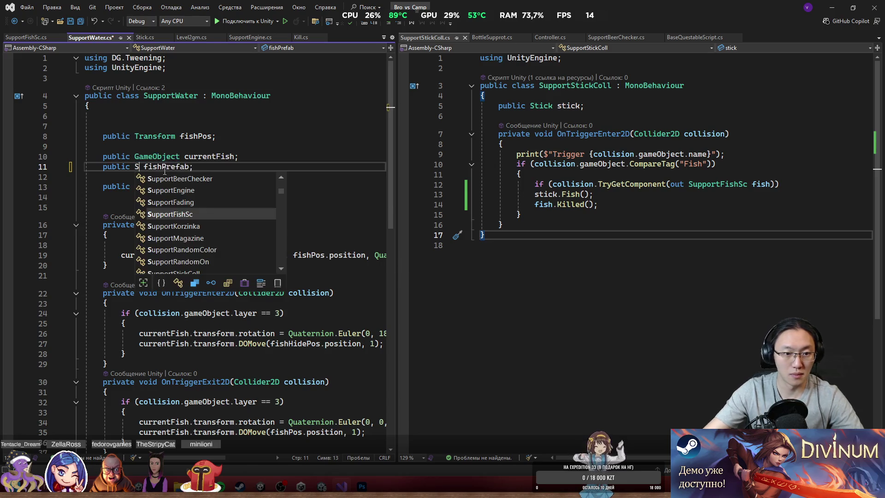
{"action": "key", "text": "Tab"}
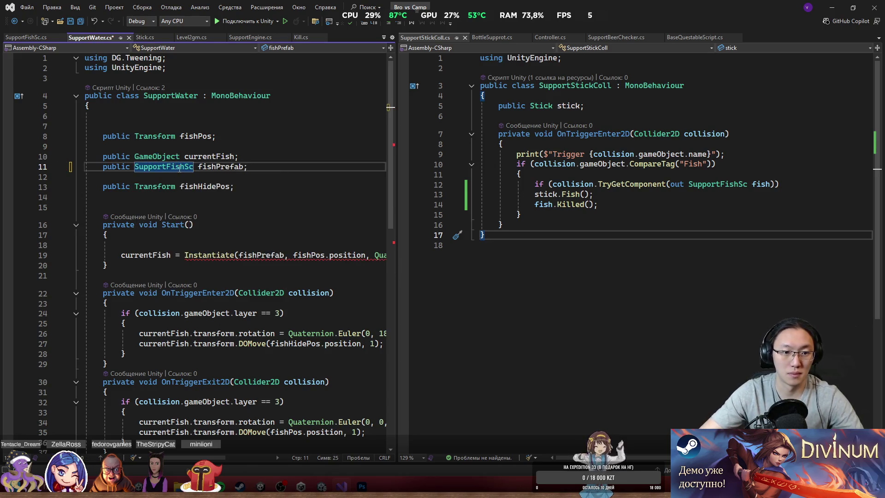
Add a 'currentFish =' line in Start, keeping currentFish typed as GameObject.
{"action": "left_click", "coordinate": [149, 256]}
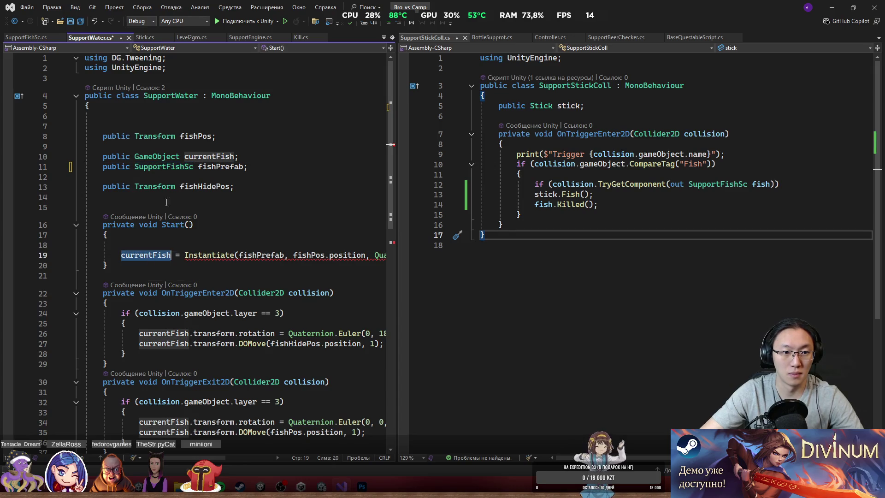
{"action": "double_click", "coordinate": [161, 167]}
{"action": "key", "text": "ctrl+c"}
{"action": "double_click", "coordinate": [164, 157]}
{"action": "key", "text": "ctrl+v"}
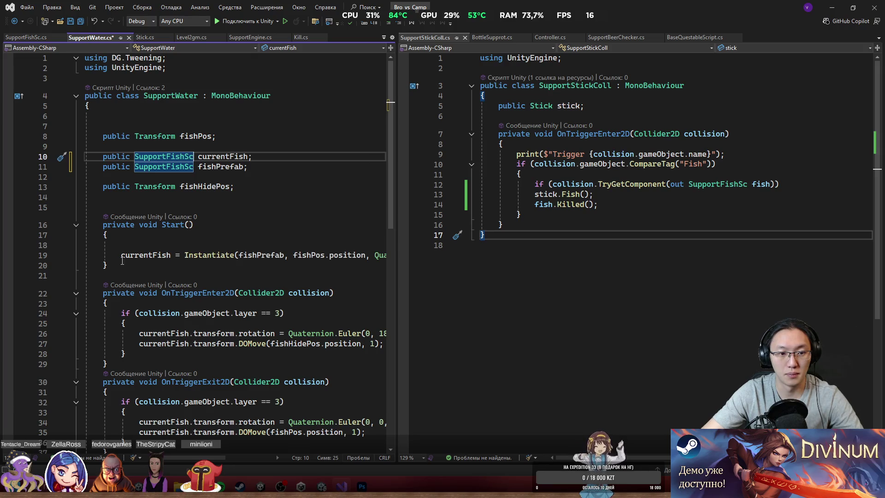
{"action": "left_click", "coordinate": [104, 265]}
{"action": "key", "text": "ctrl+Return"}
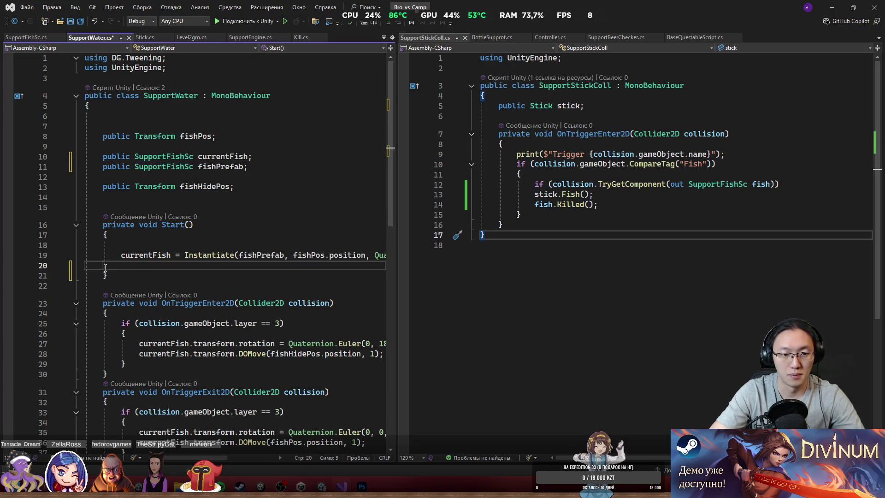
{"action": "type", "text": "currentFish ="}
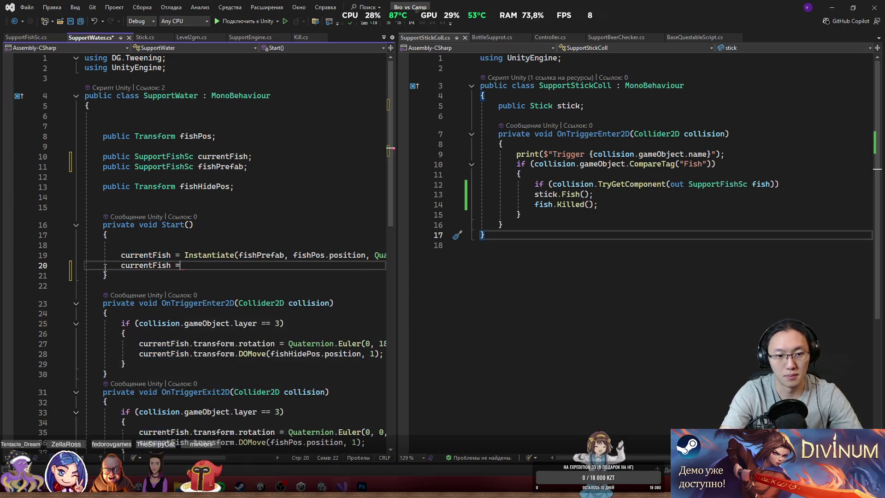
{"action": "double_click", "coordinate": [179, 158]}
{"action": "type", "text": "Ga"}
{"action": "key", "text": "Down"}
{"action": "key", "text": "Tab"}
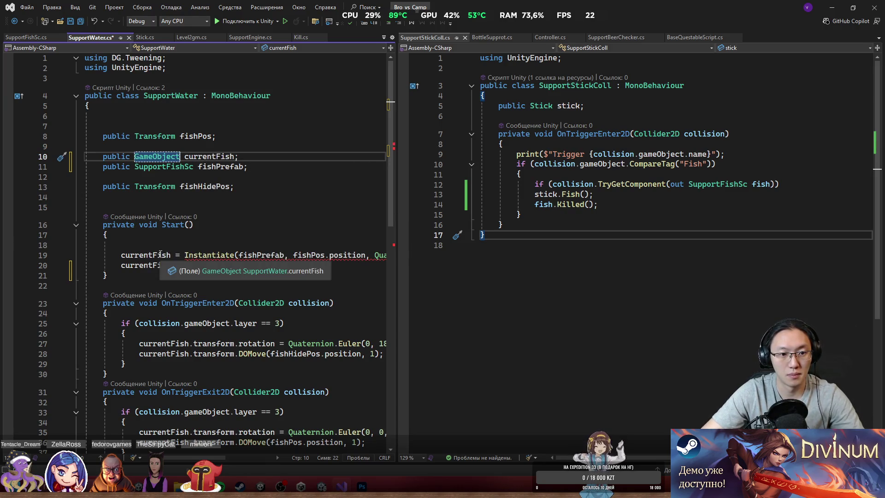
Spawn the fish into a SupportFishSc f and set currentFish = f.gameObject.
{"action": "left_click", "coordinate": [169, 253]}
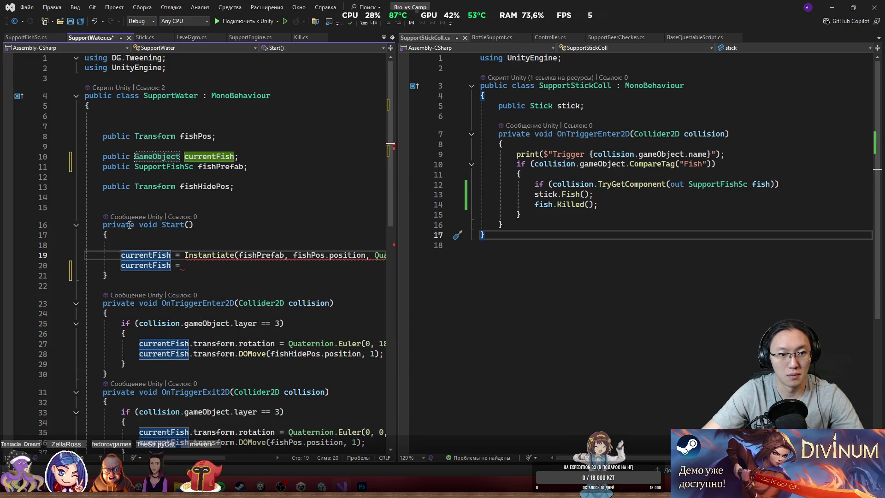
{"action": "left_click", "coordinate": [122, 256]}
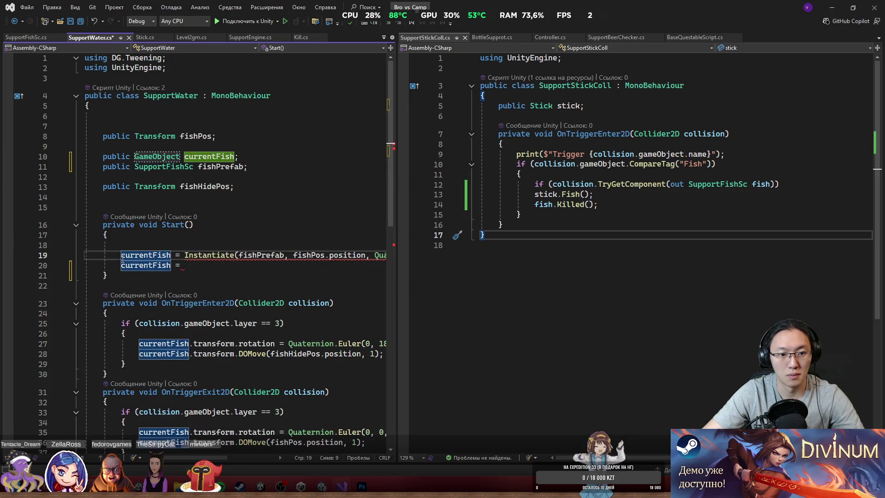
{"action": "type", "text": "SupportFishSc"}
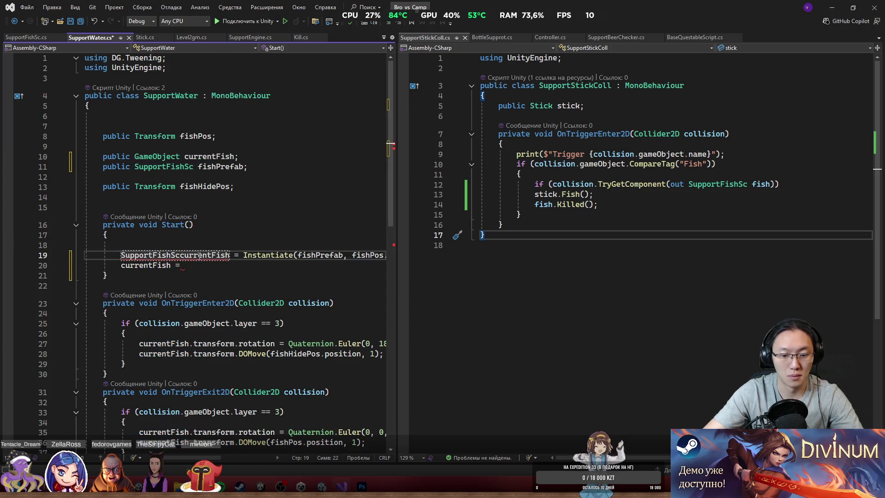
{"action": "type", "text": "."}
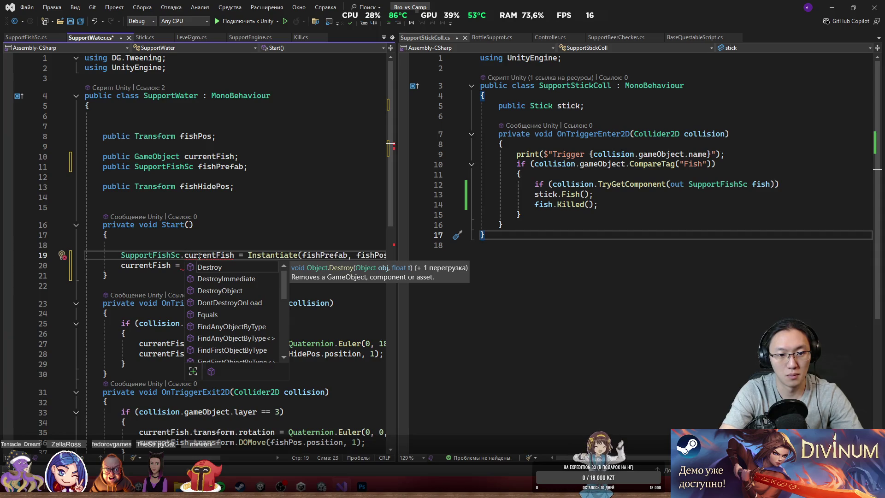
{"action": "key", "text": "BackSpace"}
{"action": "type", "text": "f"}
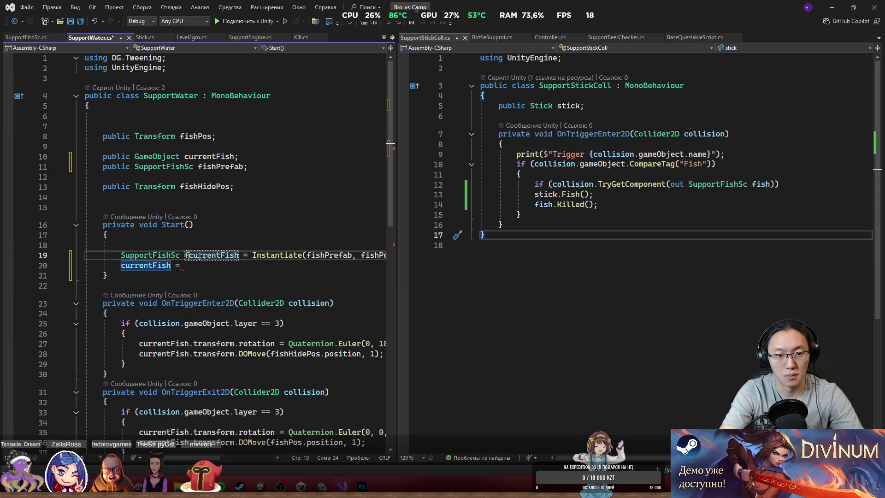
{"action": "key", "text": "ctrl+Delete"}
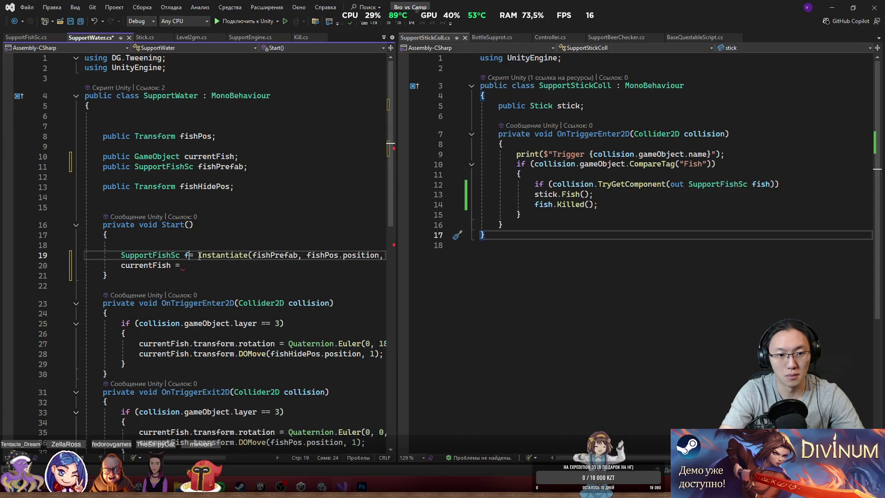
{"action": "key", "text": "Down"}
{"action": "type", "text": "f.gameObject"}
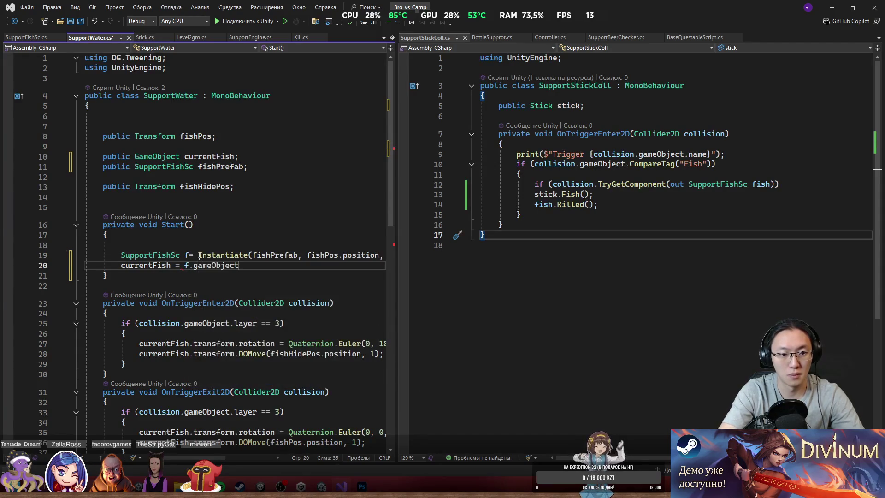
{"action": "key", "text": "Return"}
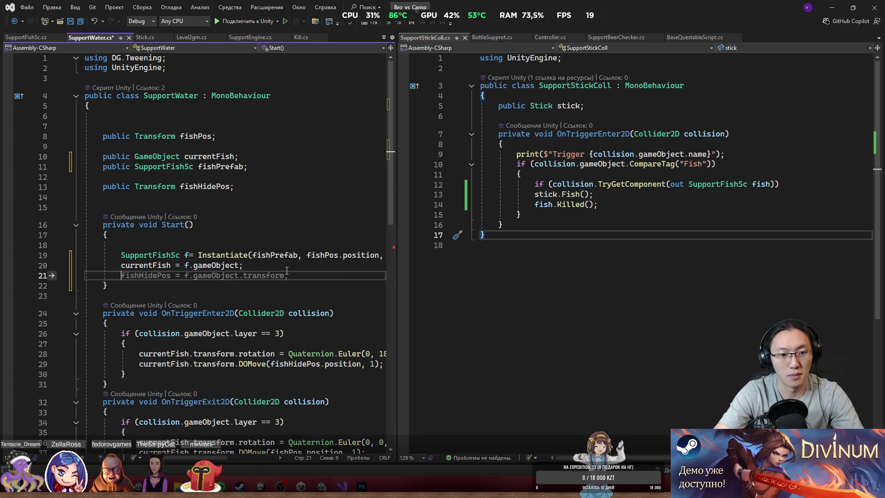
Add f.Initialize(this); after the assignment and save SupportWater.cs.
{"action": "type", "text": "f."}
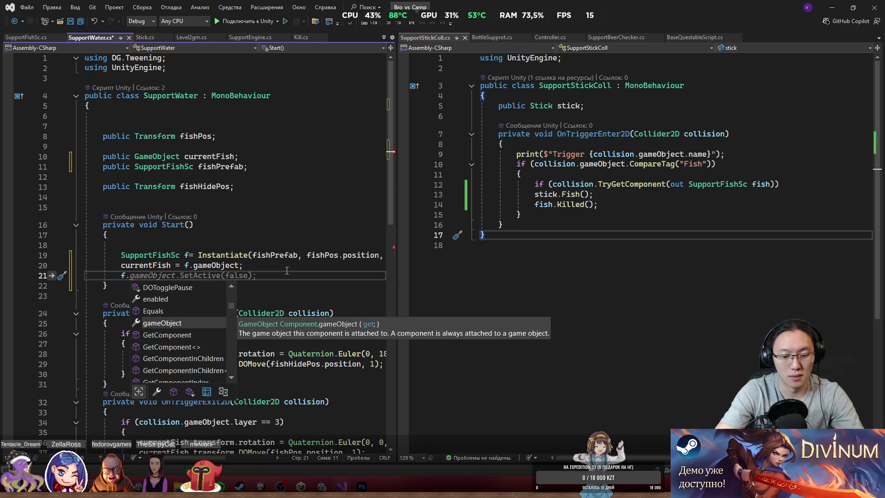
{"action": "type", "text": "Init"}
{"action": "key", "text": "Tab"}
{"action": "type", "text": "(s"}
{"action": "key", "text": "BackSpace"}
{"action": "type", "text": "this';)"}
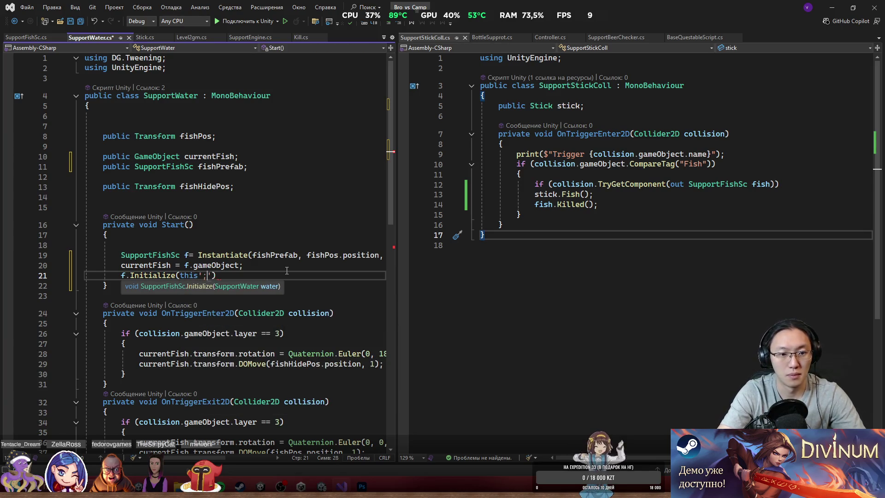
{"action": "key", "text": "BackSpace"}
{"action": "key", "text": "BackSpace"}
{"action": "key", "text": "End"}
{"action": "type", "text": ";"}
{"action": "key", "text": "ctrl+s"}
Append .gameObject to currentFish in FishKilled to fix the type mismatch.
{"action": "left_click", "coordinate": [332, 208]}
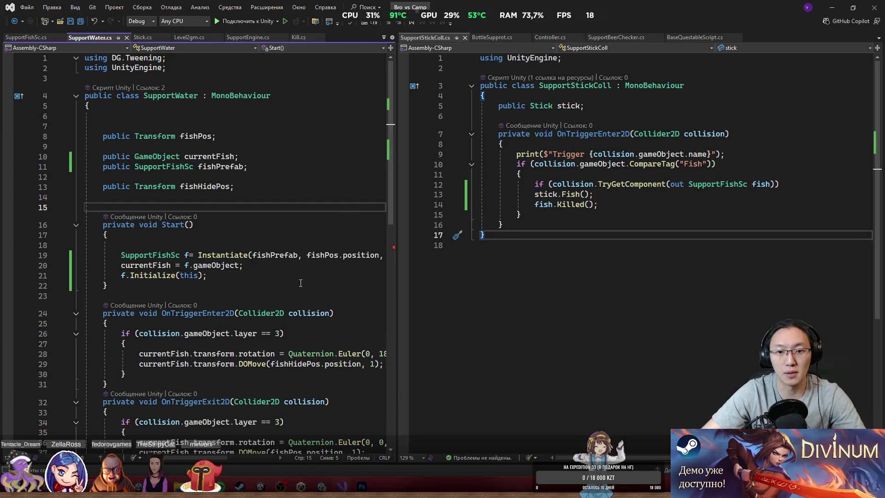
{"action": "scroll", "coordinate": [300, 283], "scroll_direction": "down", "scroll_amount": 6}
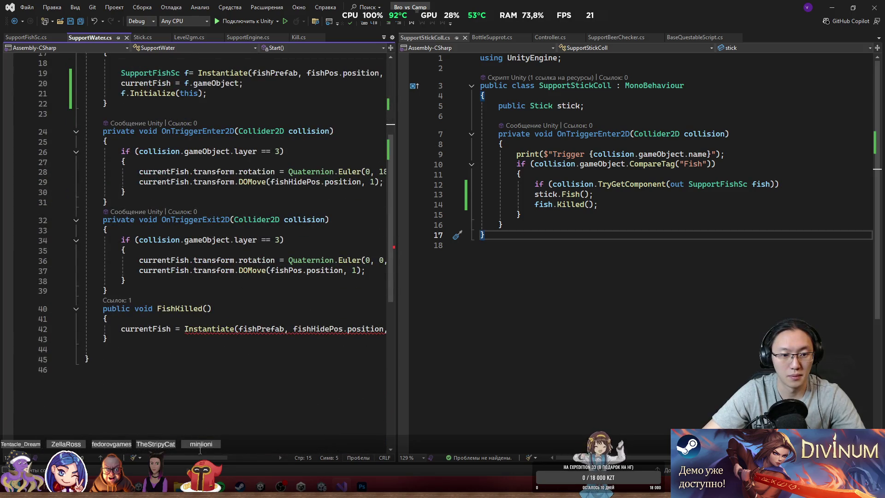
{"action": "left_click", "coordinate": [173, 329]}
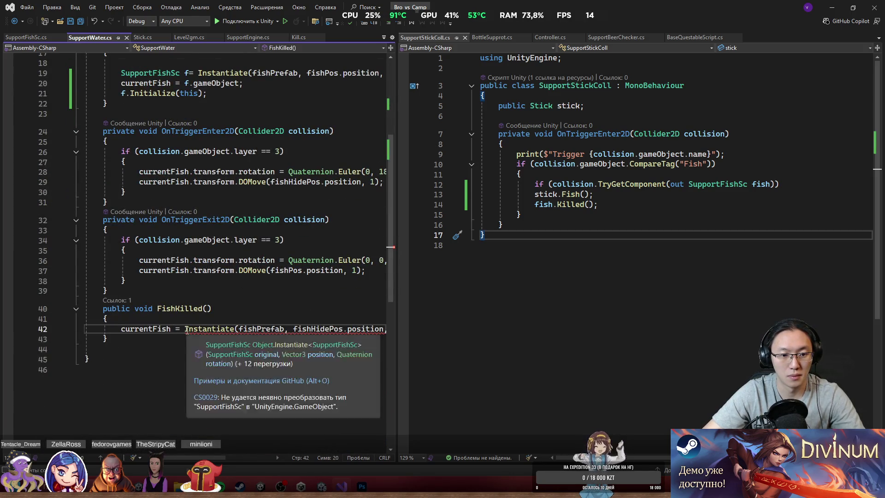
{"action": "left_click_drag", "start_coordinate": [208, 458], "coordinate": [238, 456]}
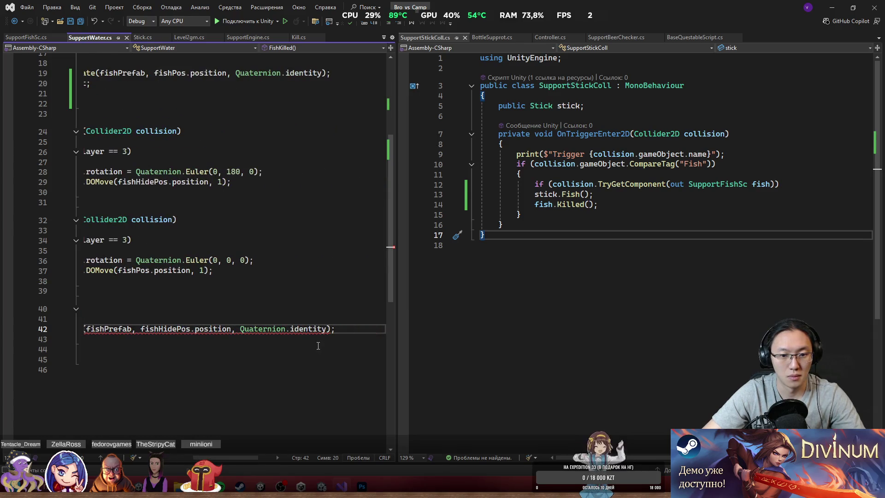
{"action": "type", "text": ".ga"}
{"action": "key", "text": "Tab"}
{"action": "left_click", "coordinate": [335, 260]}
{"action": "left_click", "coordinate": [834, 9]}
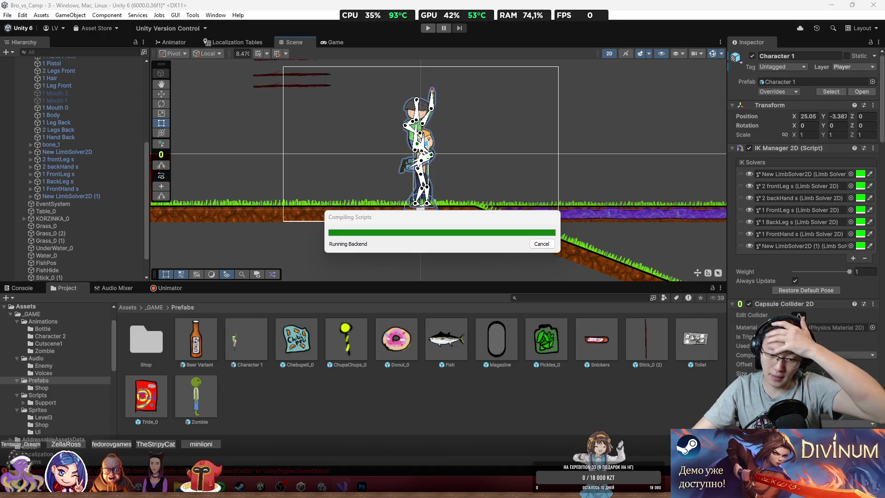
In FishKilled, declare the respawned fish as SupportFishSc f from Instantiate.
{"action": "left_click", "coordinate": [342, 487]}
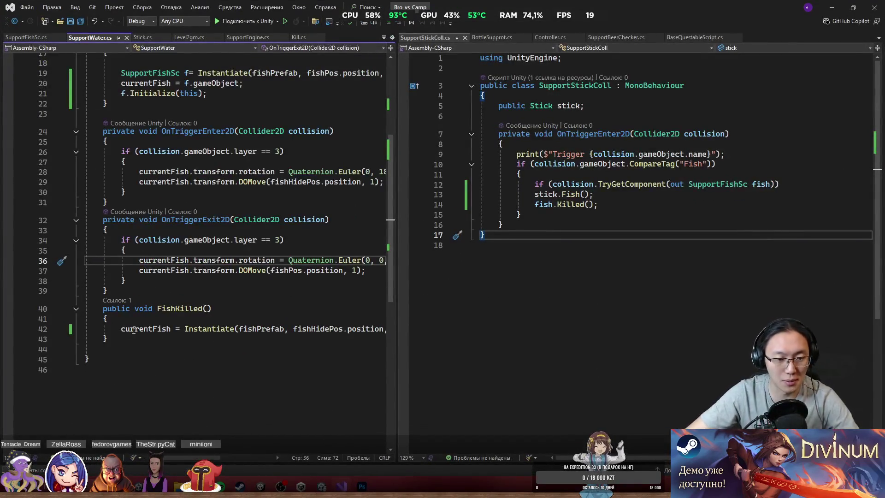
{"action": "left_click", "coordinate": [105, 336]}
{"action": "key", "text": "Return"}
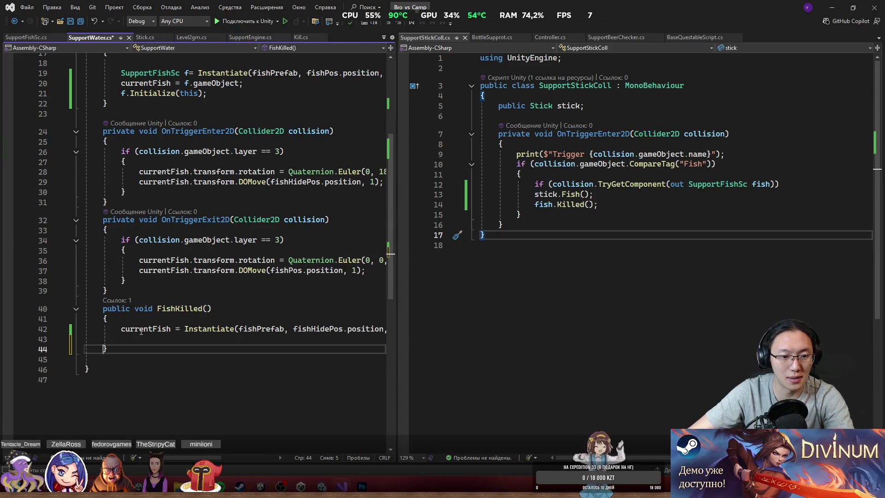
{"action": "double_click", "coordinate": [140, 330]}
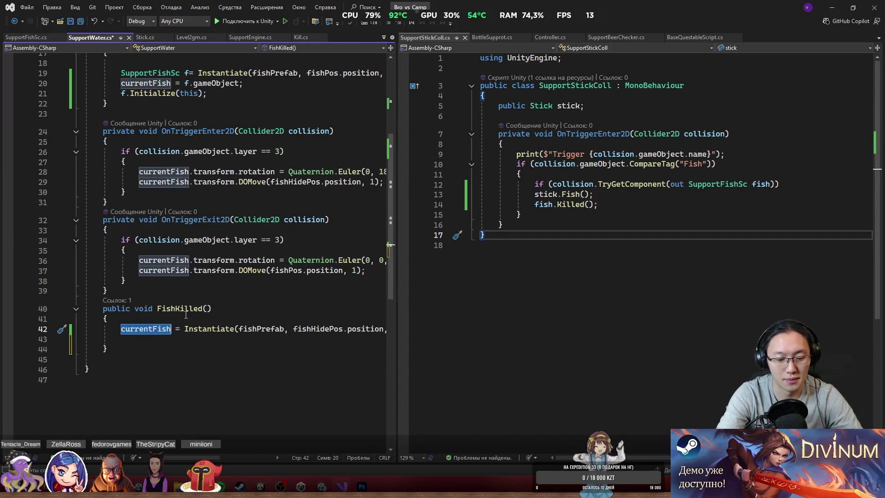
{"action": "type", "text": "cu"}
{"action": "key", "text": "BackSpace"}
{"action": "key", "text": "BackSpace"}
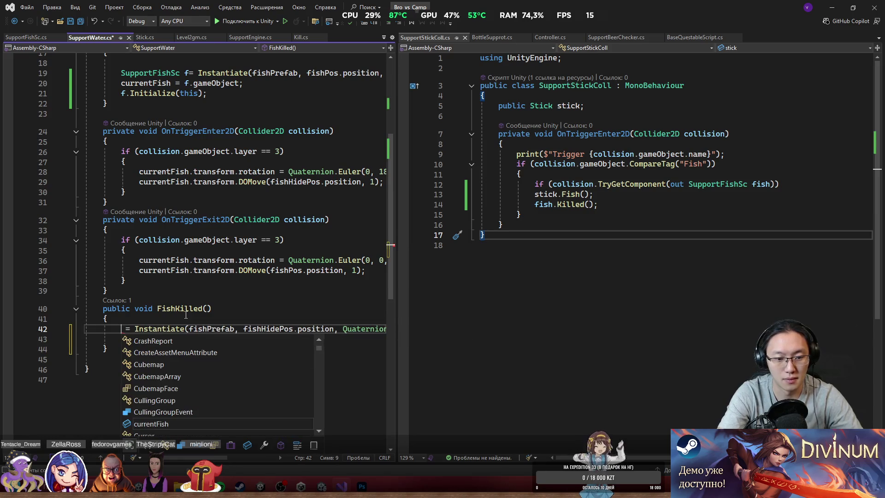
{"action": "type", "text": "Sup"}
{"action": "key", "text": "Tab"}
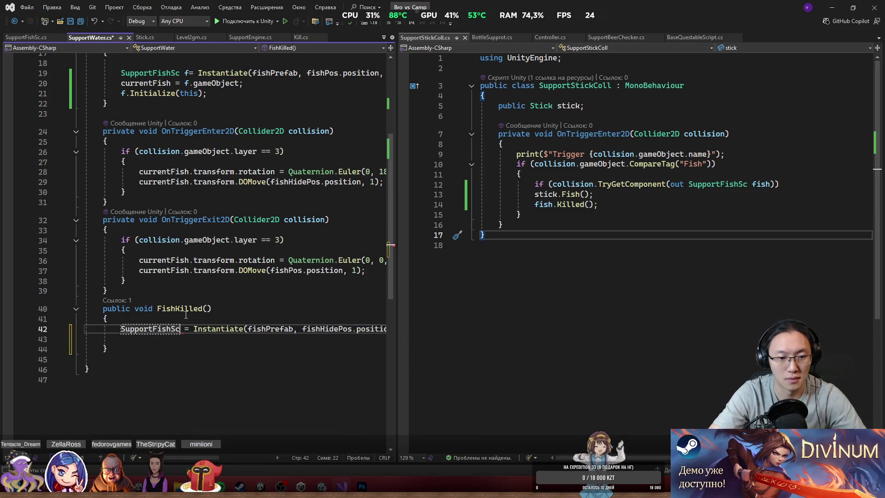
{"action": "type", "text": "f"}
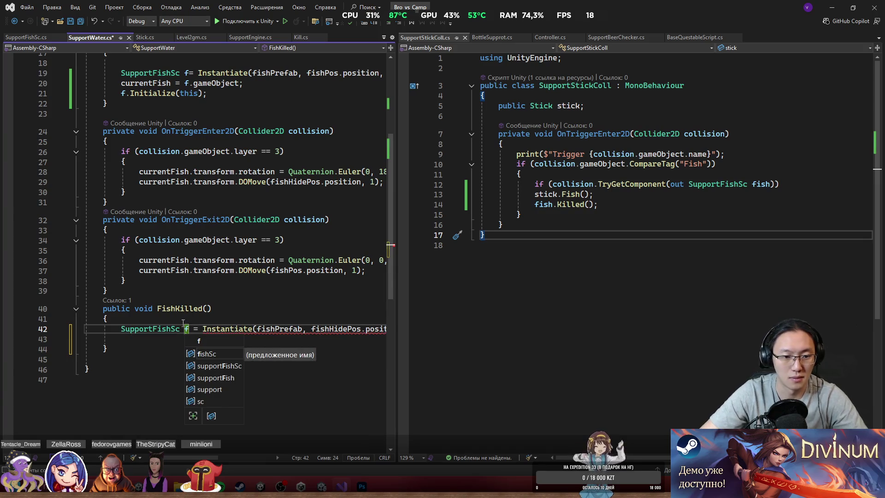
{"action": "key", "text": "End"}
Drop .gameObject from the spawn line, add currentFish = f.gameObject;, and save SupportWater.cs.
{"action": "left_click", "coordinate": [231, 337]}
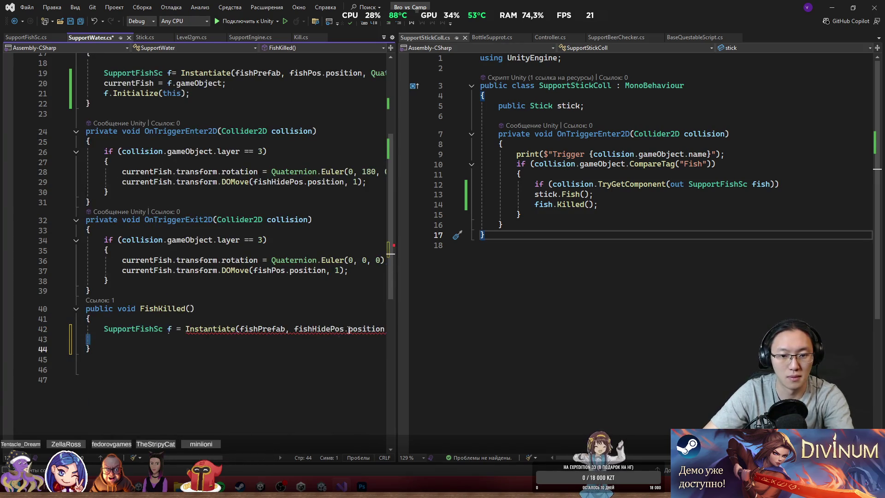
{"action": "mouse_move", "coordinate": [194, 457]}
{"action": "left_mouse_down"}
{"action": "mouse_move", "coordinate": [238, 450]}
{"action": "mouse_move", "coordinate": [206, 457]}
{"action": "left_mouse_up"}
{"action": "double_click", "coordinate": [295, 328]}
{"action": "key", "text": "BackSpace"}
{"action": "key", "text": "BackSpace"}
{"action": "left_click", "coordinate": [143, 339]}
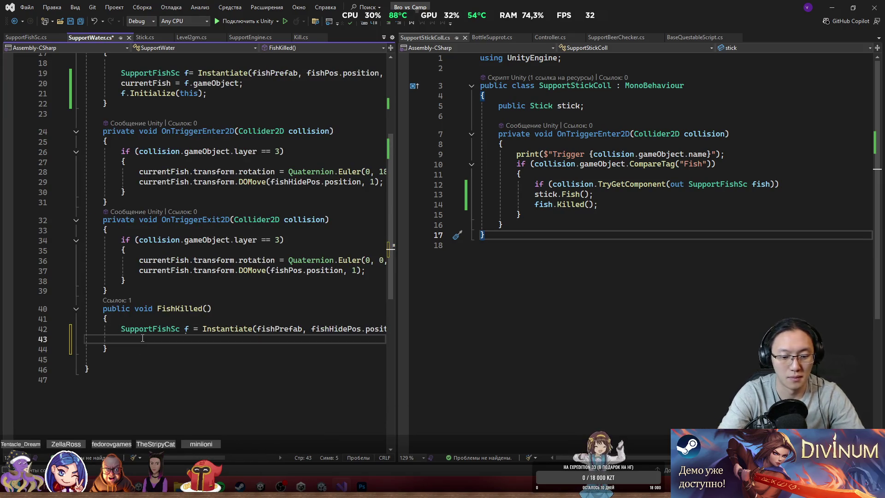
{"action": "type", "text": "currentFish"}
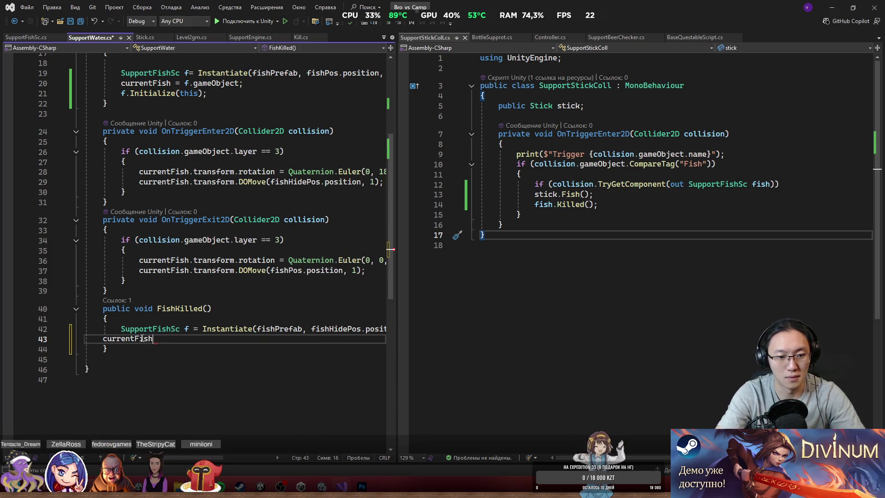
{"action": "type", "text": " = f.gameObject;"}
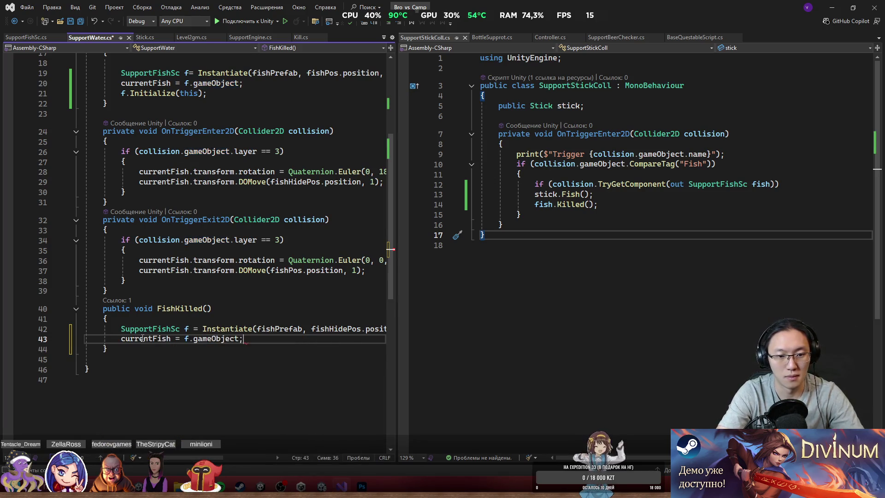
{"action": "key", "text": "Return"}
{"action": "key", "text": "ctrl+s"}
{"action": "left_click", "coordinate": [825, 13]}
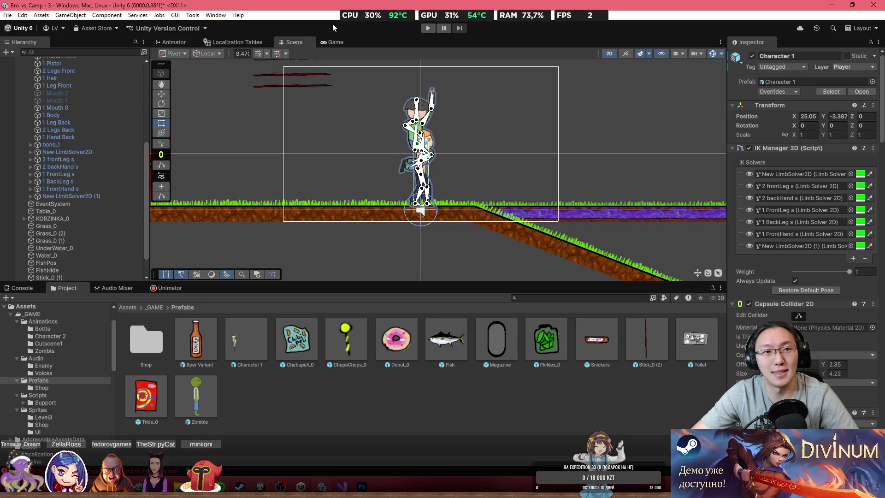
Run a brief play test, then drag the Fish prefab into Water_0's Fish Prefab field.
{"action": "left_click", "coordinate": [428, 28]}
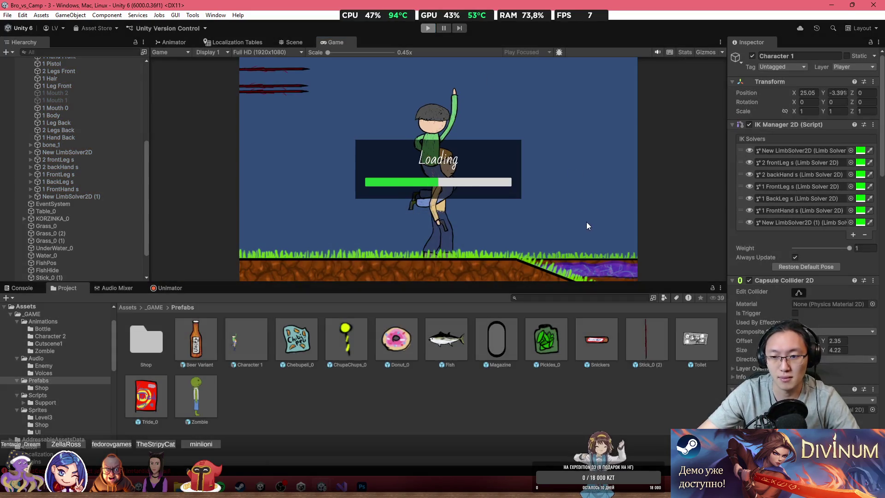
{"action": "left_click", "coordinate": [428, 28]}
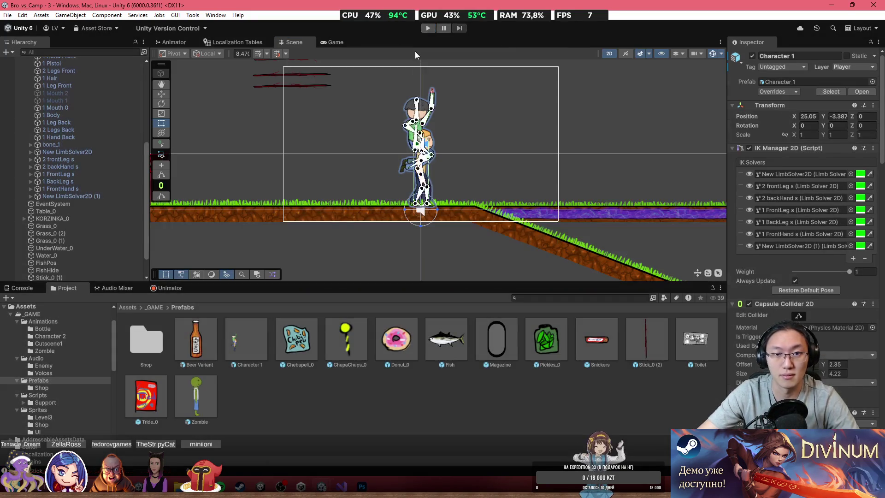
{"action": "left_click", "coordinate": [604, 214]}
{"action": "scroll", "coordinate": [596, 212], "scroll_direction": "up", "scroll_amount": 3}
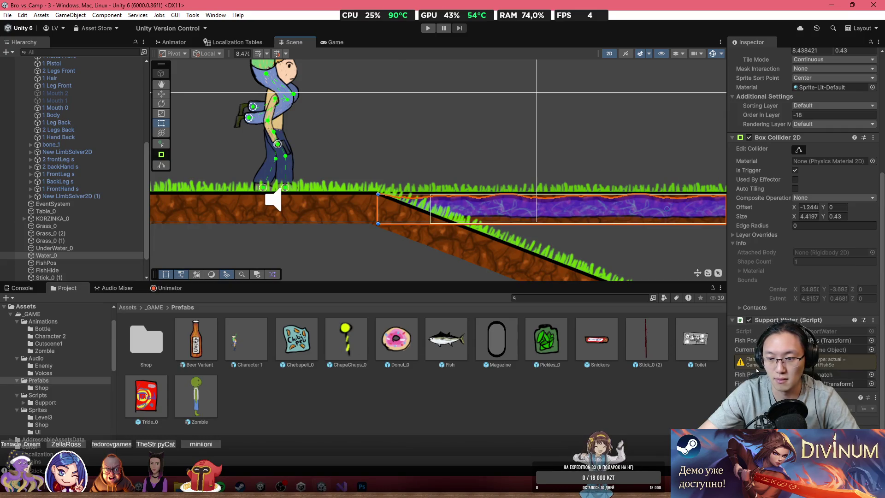
{"action": "left_click_drag", "start_coordinate": [459, 349], "coordinate": [834, 374]}
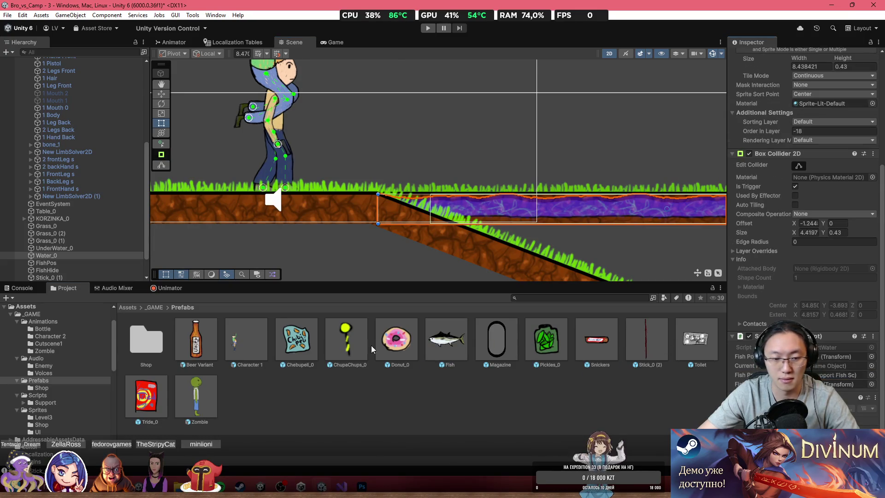
{"action": "key", "text": "alt+Tab"}
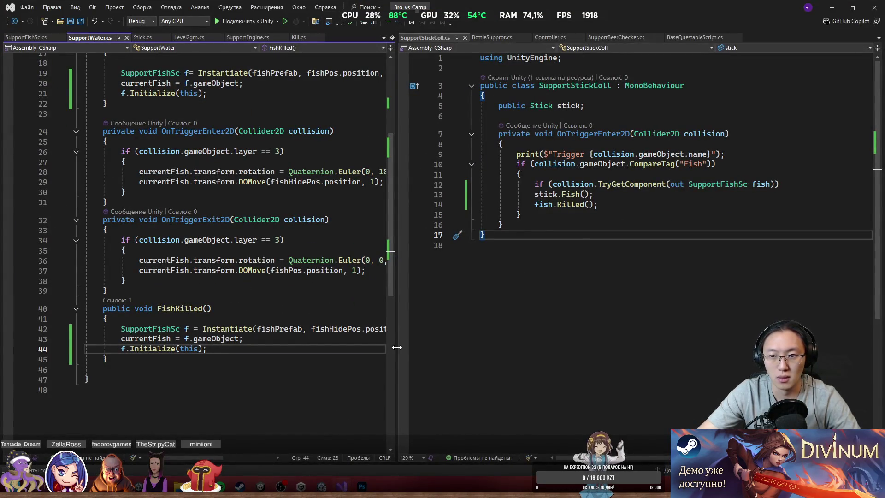
Open SupportFishSc.cs in the left pane to review its Initialize method.
{"action": "left_click_drag", "start_coordinate": [397, 346], "coordinate": [520, 356]}
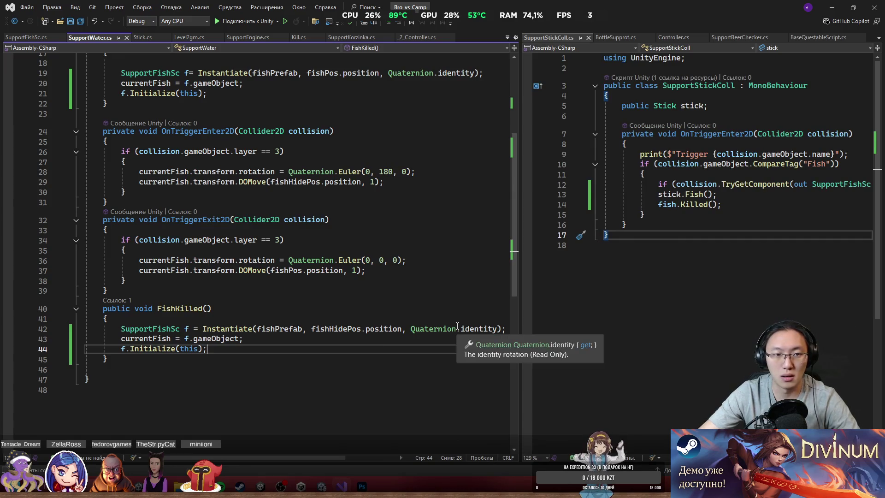
{"action": "left_click", "coordinate": [40, 39]}
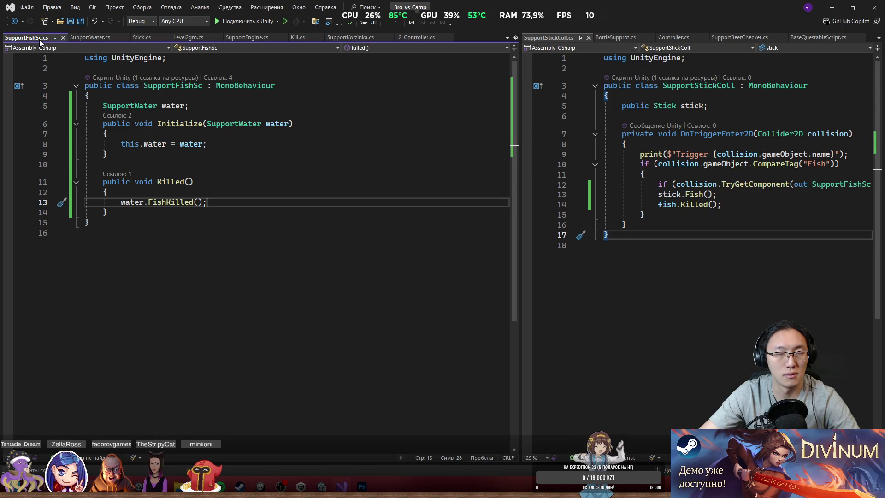
{"action": "left_click", "coordinate": [139, 123]}
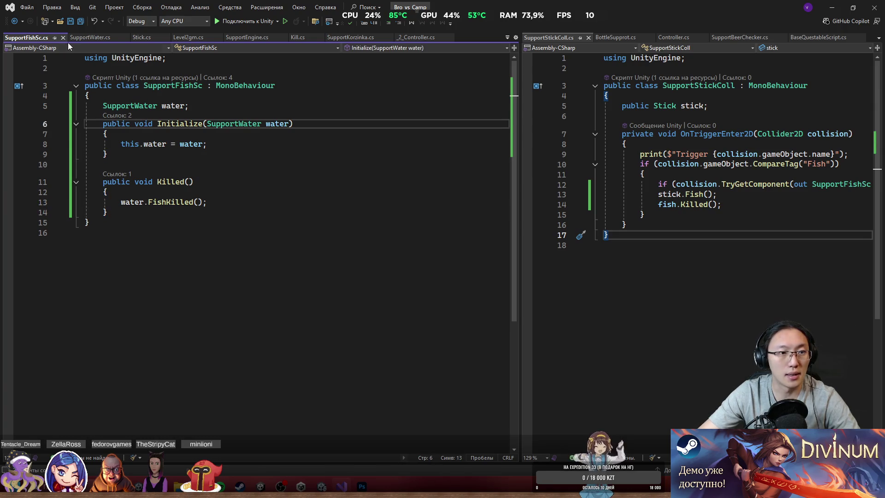
{"action": "left_click_drag", "start_coordinate": [522, 125], "coordinate": [428, 126]}
Add fish.transform.parent = transform; after fish.Killed(); and save SupportStickColl.cs.
{"action": "left_click", "coordinate": [649, 208]}
{"action": "key", "text": "Return"}
{"action": "type", "text": "f"}
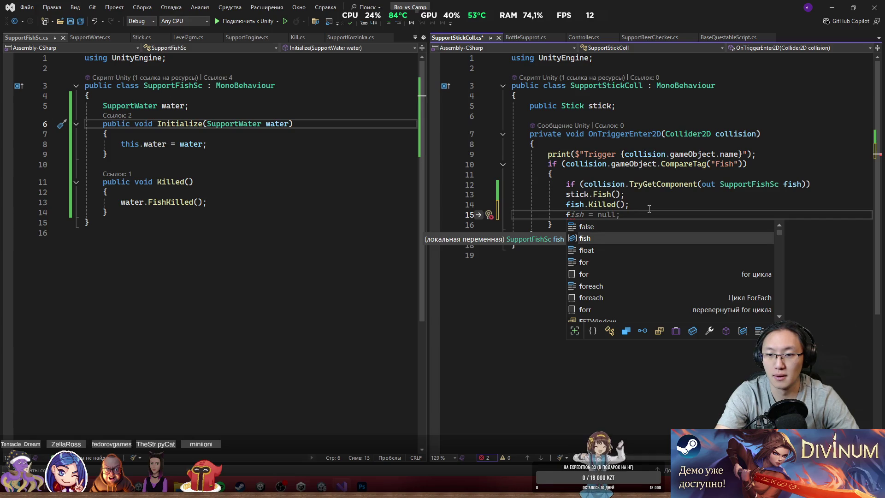
{"action": "type", "text": "ish.tra"}
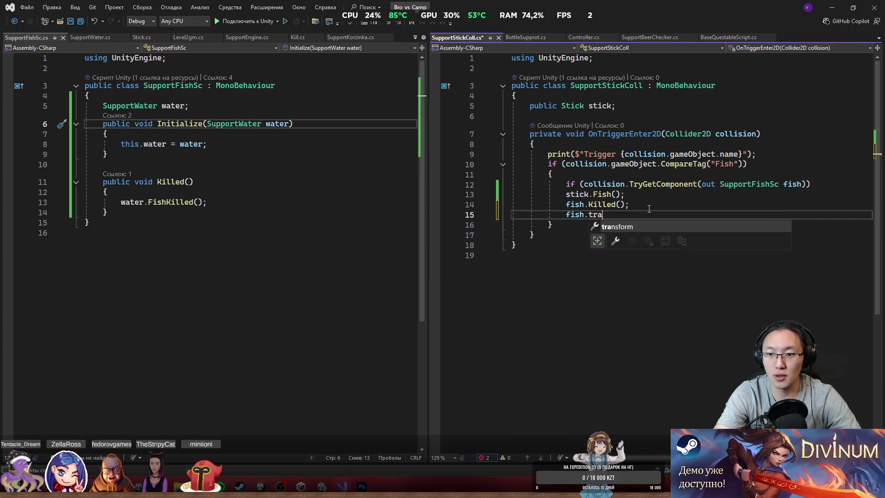
{"action": "type", "text": "nsform.pa"}
{"action": "key", "text": "Tab"}
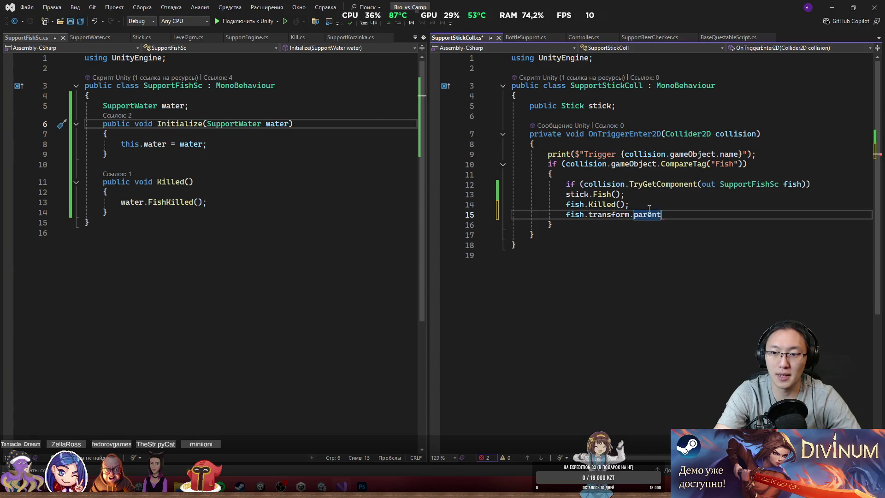
{"action": "type", "text": " = this"}
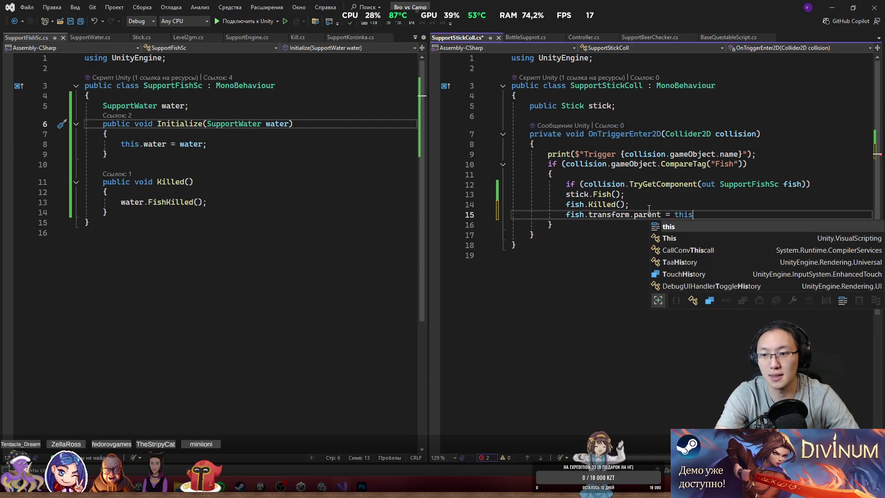
{"action": "key", "text": "BackSpace"}
{"action": "key", "text": "BackSpace"}
{"action": "key", "text": "BackSpace"}
{"action": "type", "text": "tr"}
{"action": "key", "text": "Tab"}
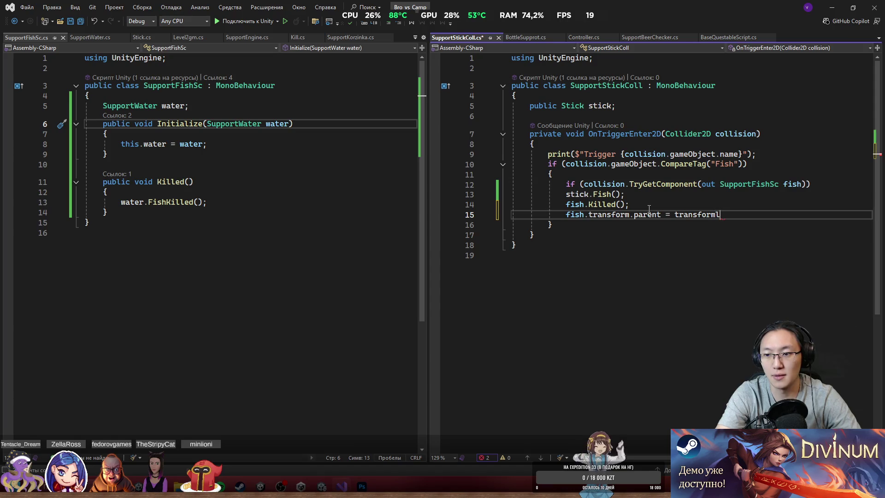
{"action": "type", "text": ";"}
{"action": "key", "text": "ctrl+s"}
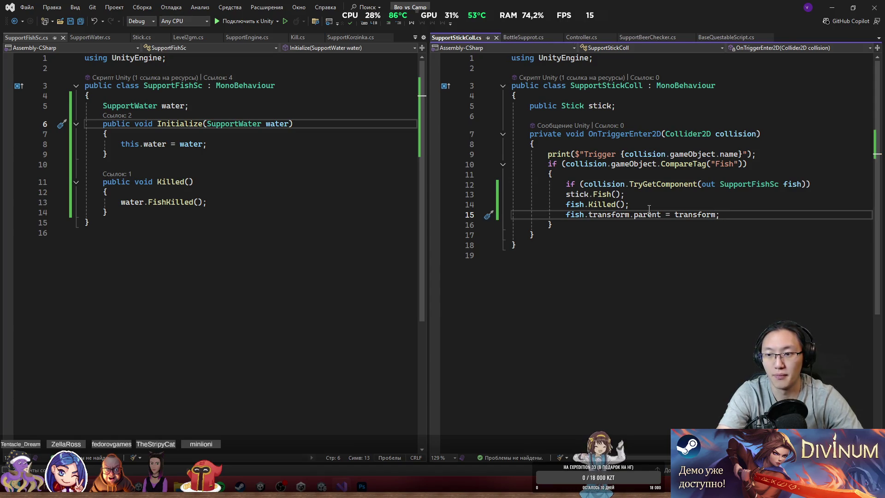
{"action": "left_click", "coordinate": [837, 8]}
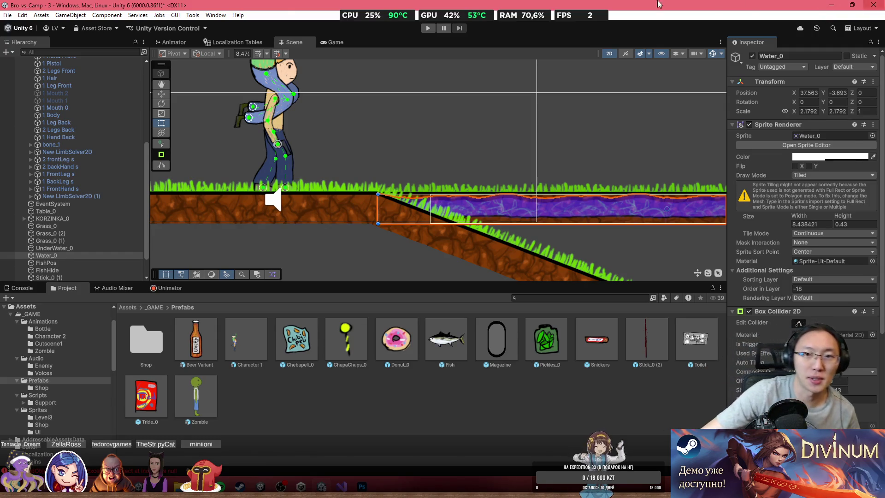
Enter play mode to test catching fish with the stick-parenting change.
{"action": "left_click", "coordinate": [428, 28]}
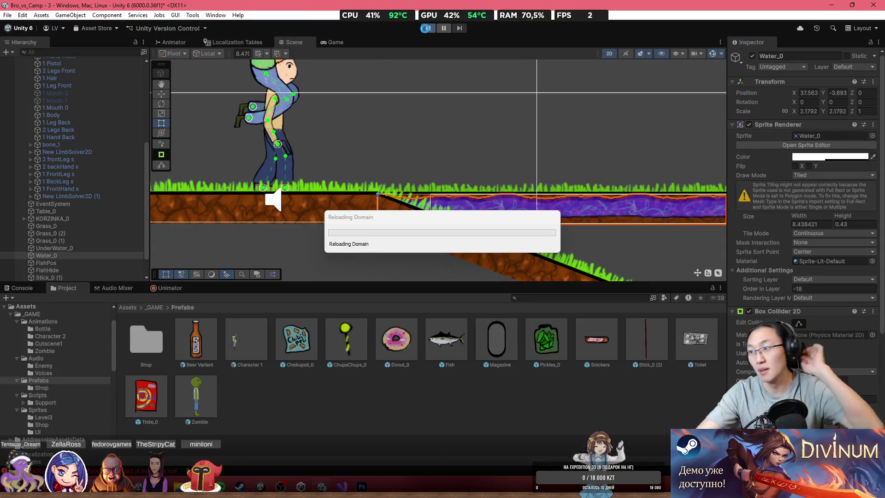
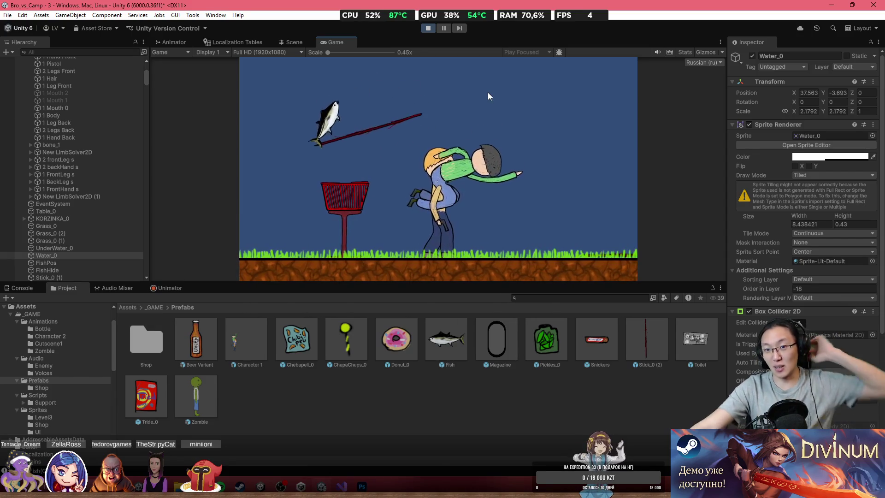
Stop the Play-mode test and bring SupportStickColl.cs in Visual Studio back to the front.
{"action": "left_click", "coordinate": [425, 27]}
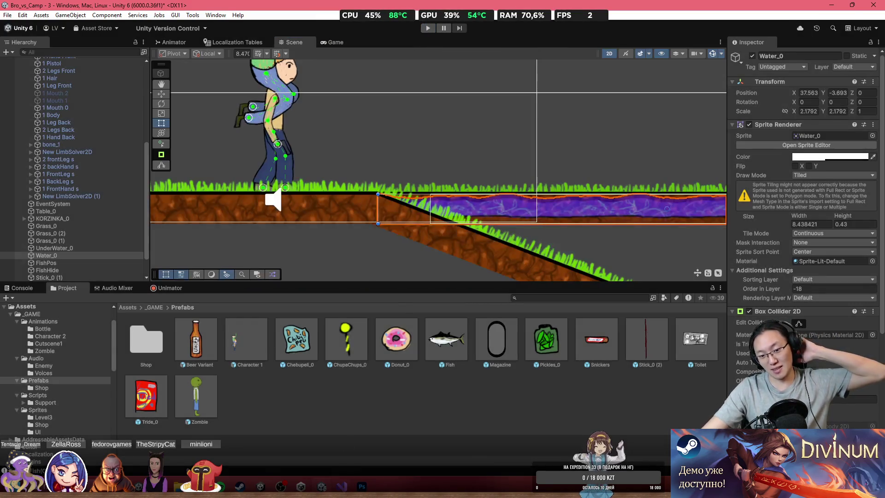
{"action": "left_click", "coordinate": [341, 446]}
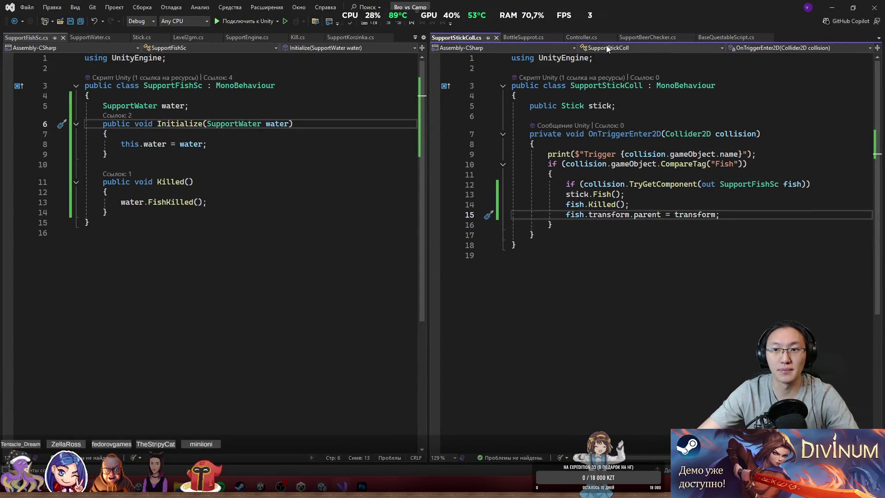
Show Controller.cs in the right pane and jump to its rb field declaration.
{"action": "left_click", "coordinate": [581, 37]}
{"action": "scroll", "coordinate": [623, 262], "scroll_direction": "down", "scroll_amount": 15}
{"action": "scroll", "coordinate": [623, 263], "scroll_direction": "down", "scroll_amount": 10}
{"action": "scroll", "coordinate": [623, 262], "scroll_direction": "up", "scroll_amount": 5}
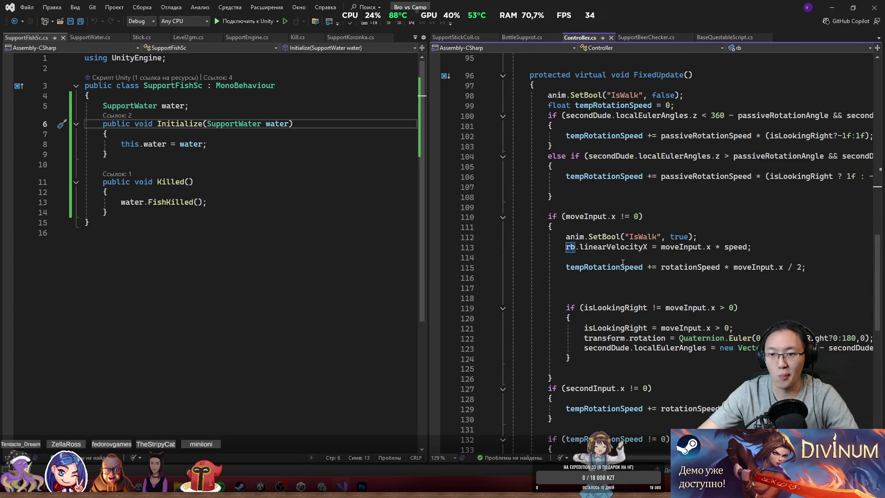
{"action": "key", "text": "F12"}
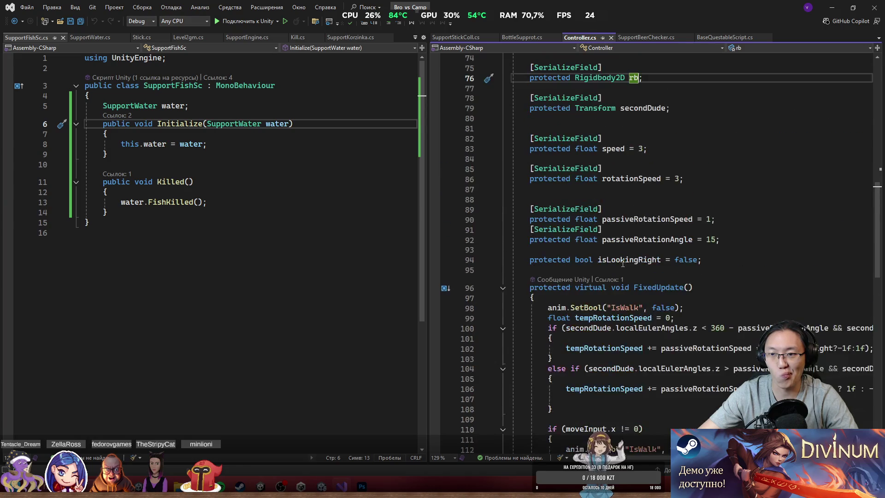
{"action": "scroll", "coordinate": [623, 264], "scroll_direction": "up", "scroll_amount": 7}
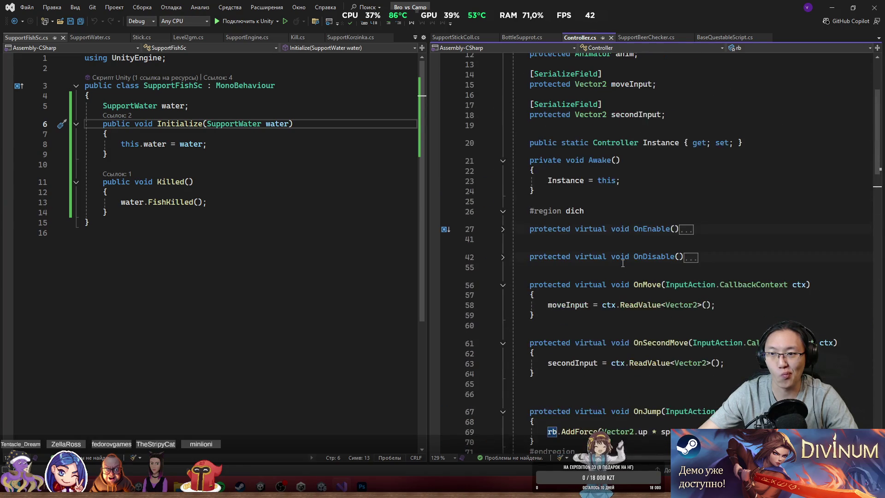
{"action": "scroll", "coordinate": [622, 263], "scroll_direction": "up", "scroll_amount": 2}
{"action": "scroll", "coordinate": [623, 263], "scroll_direction": "up", "scroll_amount": 2}
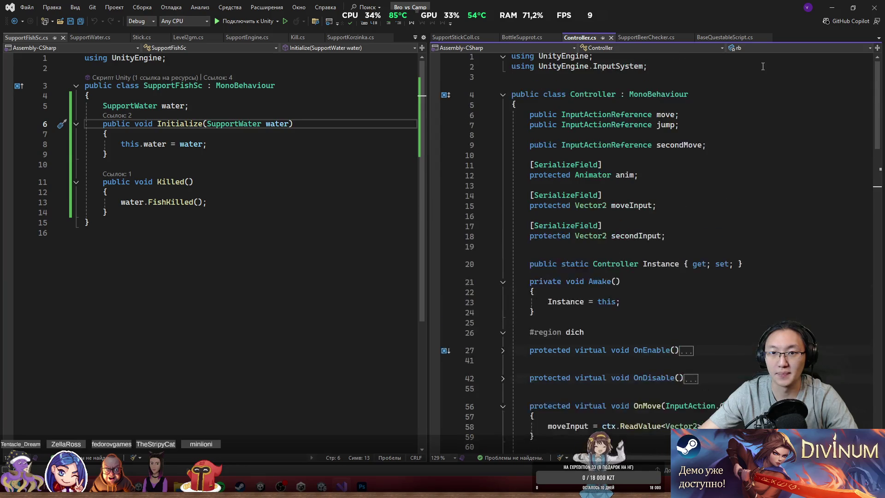
Return to the Unity editor and select Character 1.
{"action": "left_click", "coordinate": [832, 8]}
{"action": "scroll", "coordinate": [346, 91], "scroll_direction": "up", "scroll_amount": 3}
{"action": "left_click", "coordinate": [345, 91]}
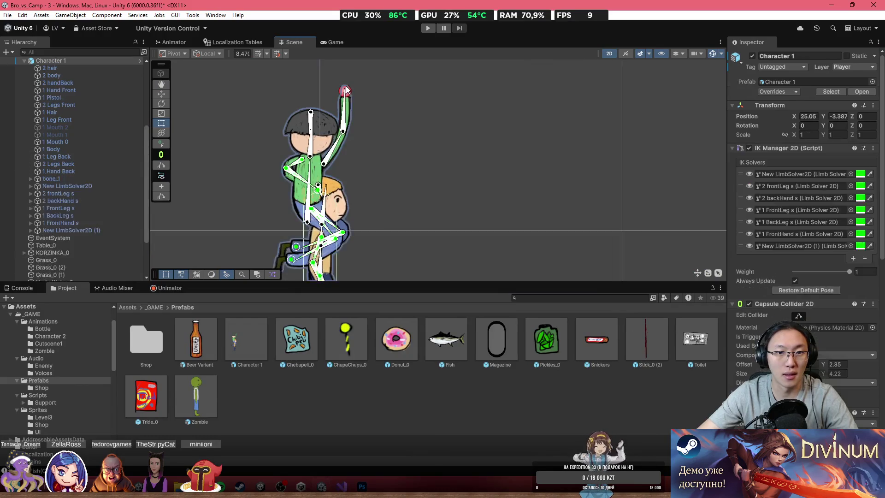
Select the Hand object on Character 1's raised arm and open Hand.cs in Visual Studio.
{"action": "left_click", "coordinate": [345, 92]}
{"action": "left_click", "coordinate": [351, 92]}
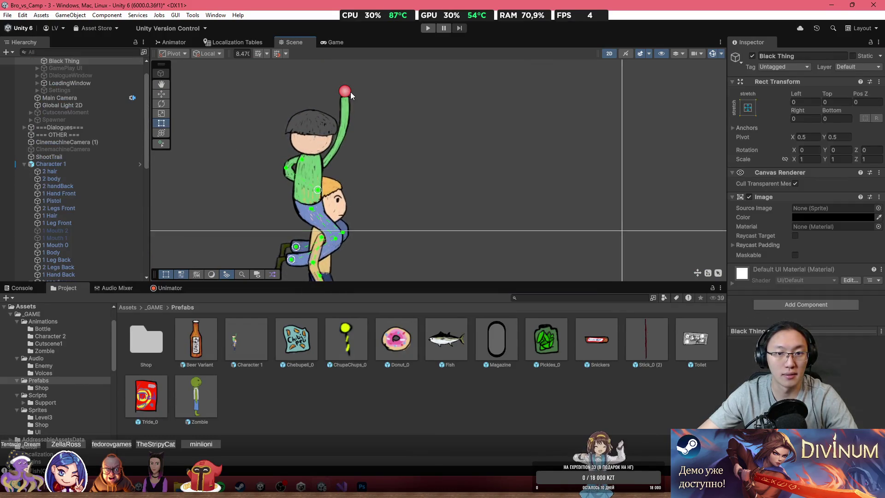
{"action": "left_click", "coordinate": [350, 92]}
{"action": "scroll", "coordinate": [335, 61], "scroll_direction": "up", "scroll_amount": 5}
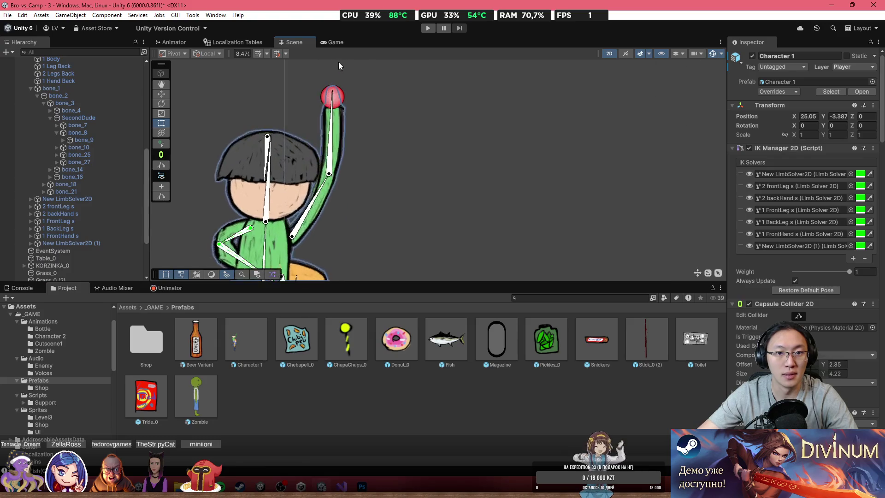
{"action": "left_click", "coordinate": [330, 107]}
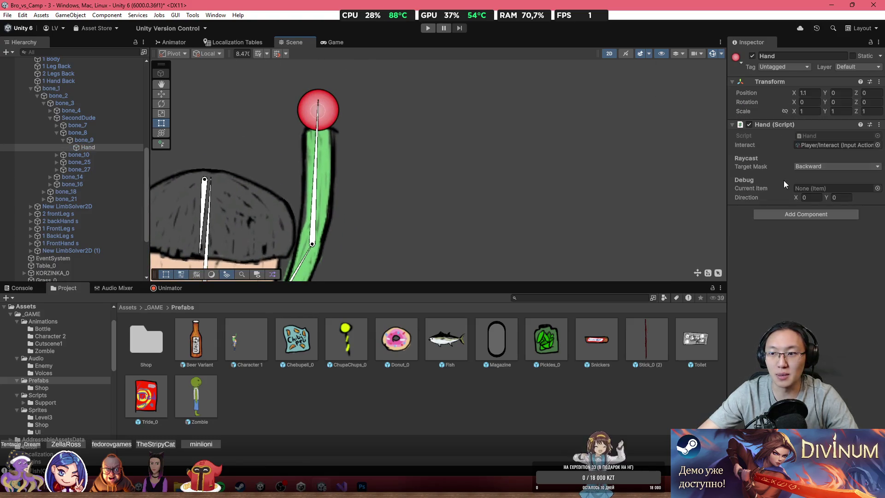
{"action": "double_click", "coordinate": [820, 136]}
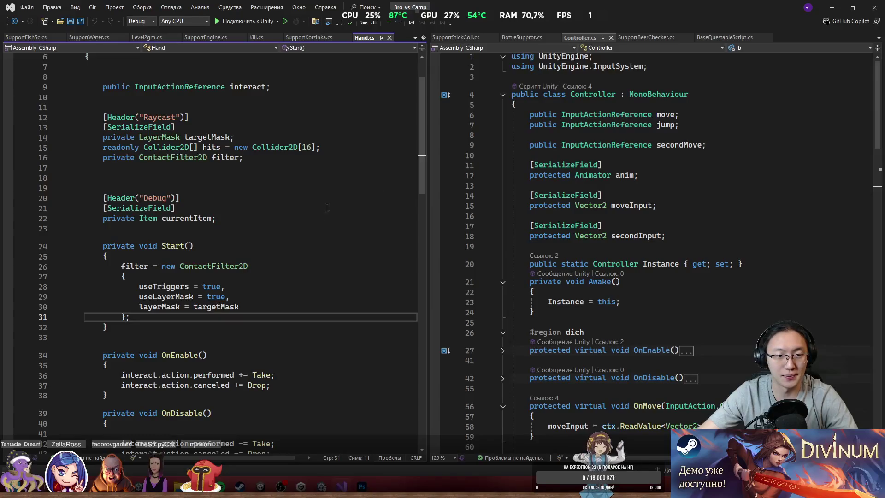
In Drop(), add an if (currentItem.TryGetComponent(out Rigidbody2D rb)) block after line 65.
{"action": "scroll", "coordinate": [304, 249], "scroll_direction": "down", "scroll_amount": 7}
{"action": "scroll", "coordinate": [283, 247], "scroll_direction": "down", "scroll_amount": 4}
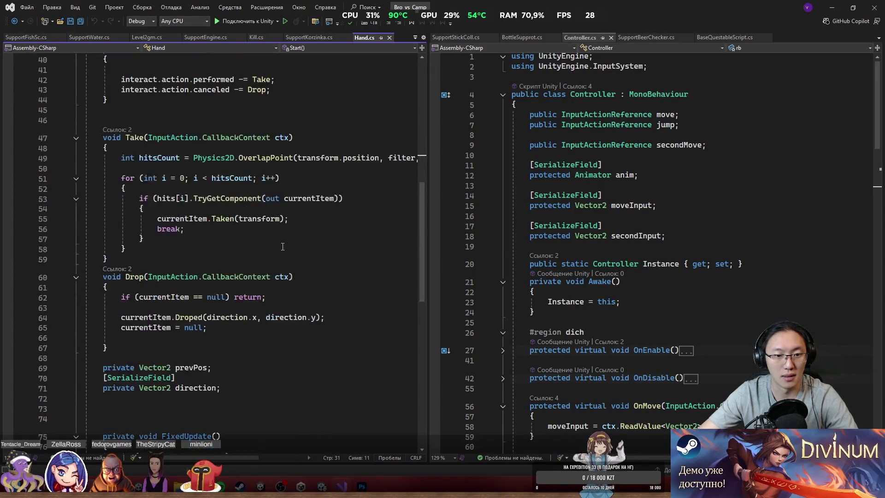
{"action": "scroll", "coordinate": [286, 242], "scroll_direction": "down", "scroll_amount": 2}
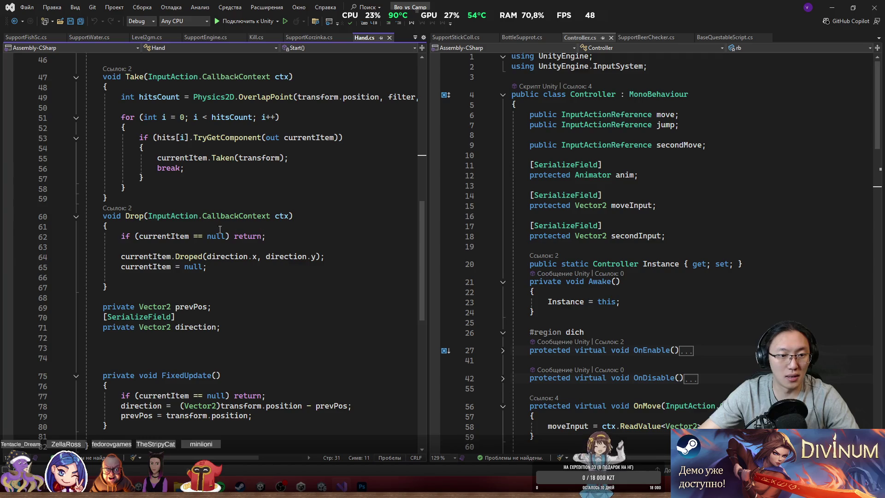
{"action": "left_click", "coordinate": [252, 265]}
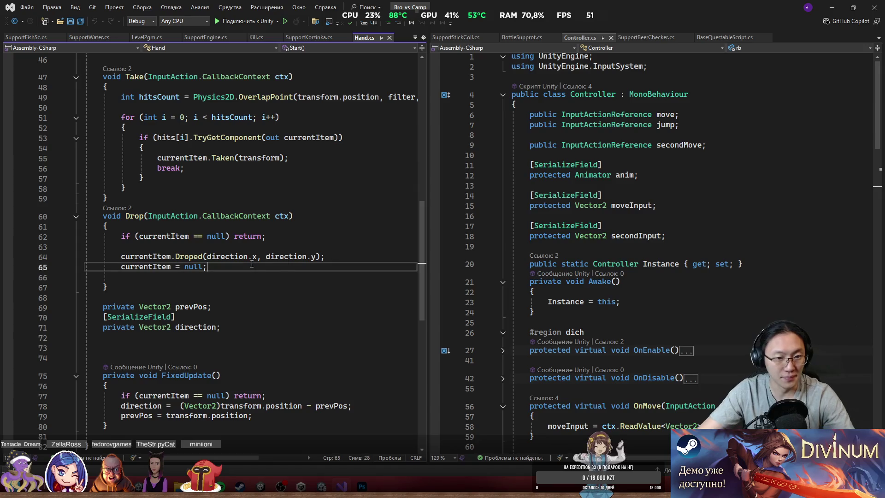
{"action": "key", "text": "Return"}
{"action": "key", "text": "Return"}
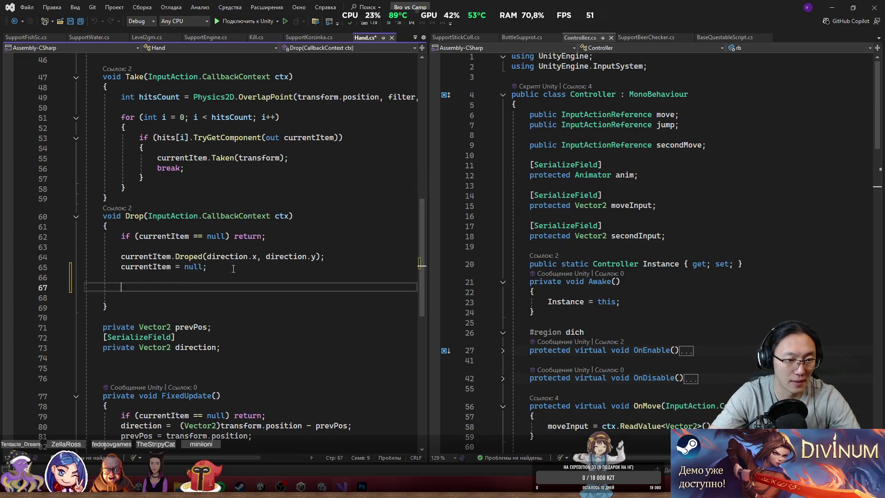
{"action": "type", "text": "if (cu"}
{"action": "key", "text": "Tab"}
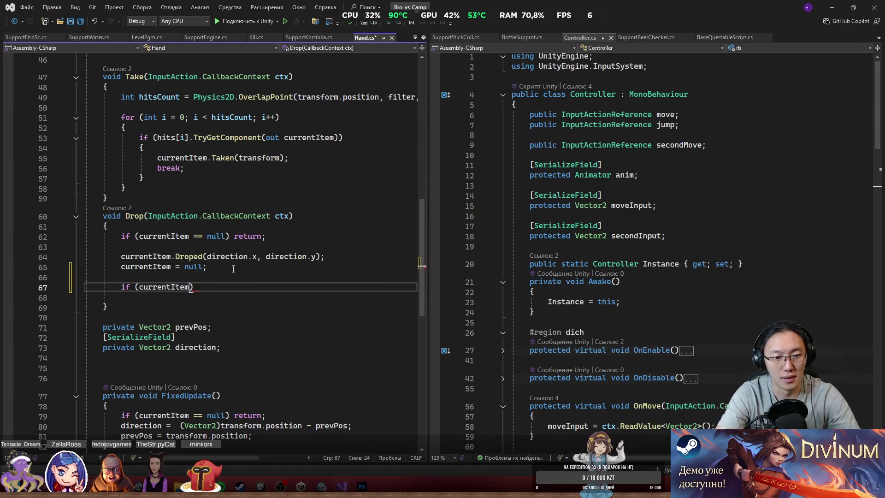
{"action": "type", "text": ".TryGetComponent(out"}
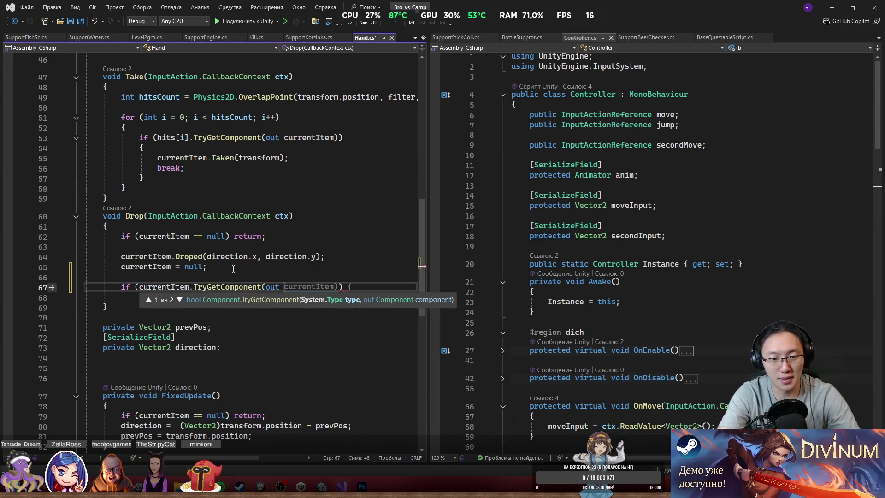
{"action": "type", "text": " Rigi"}
{"action": "key", "text": "Tab"}
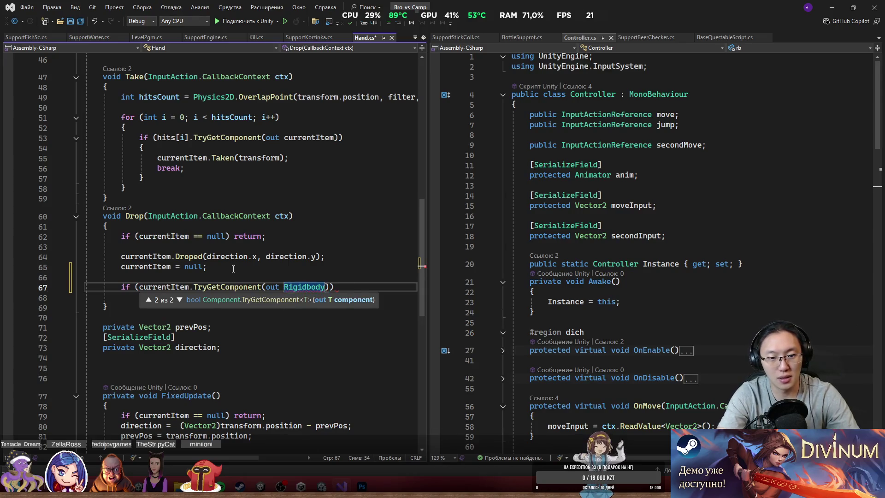
{"action": "type", "text": "rb))"}
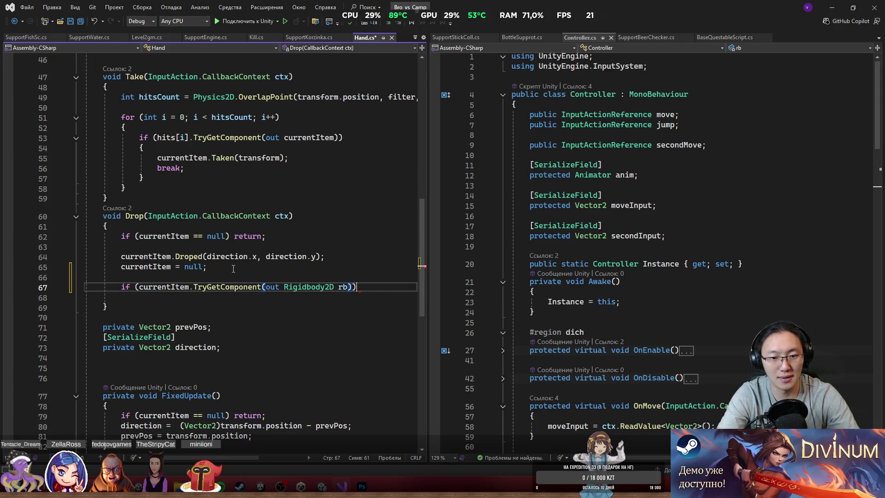
{"action": "key", "text": "Return"}
Inside the block, write rb.bodyType == RigidbodyType2D.Dynamic, which is flagged as error CS0201.
{"action": "type", "text": "rb.b"}
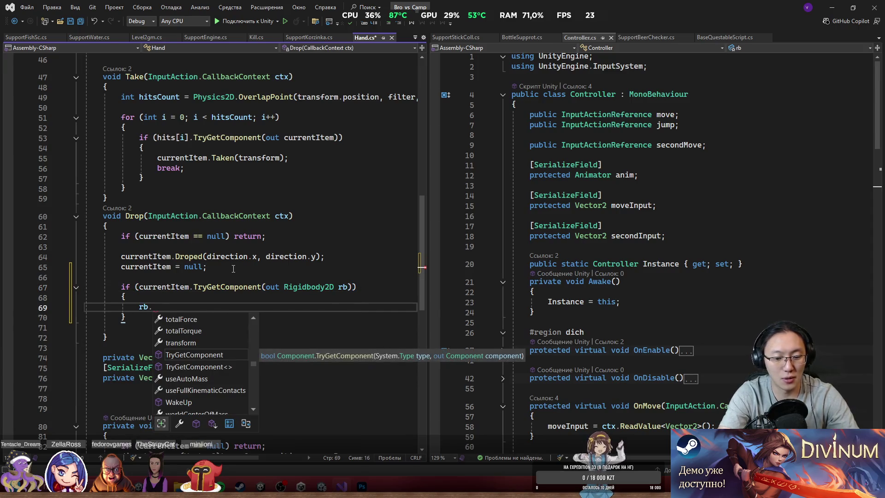
{"action": "key", "text": "Tab"}
{"action": "type", "text": "== "}
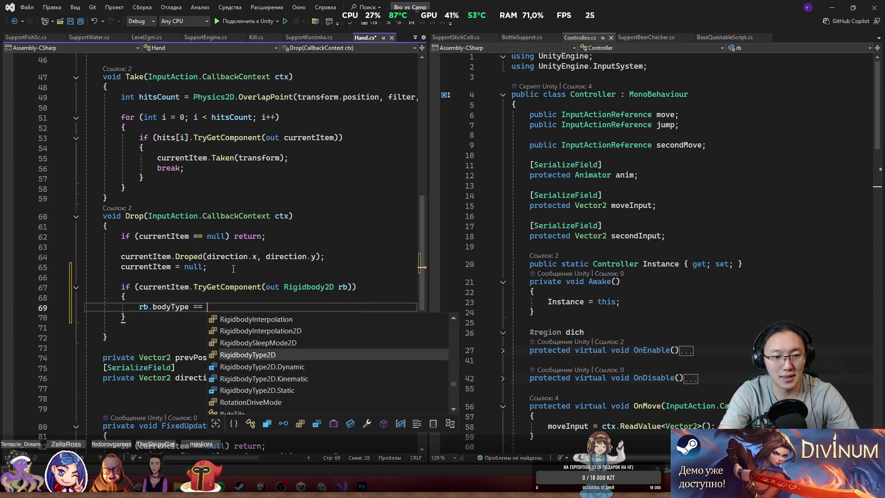
{"action": "type", "text": "bod"}
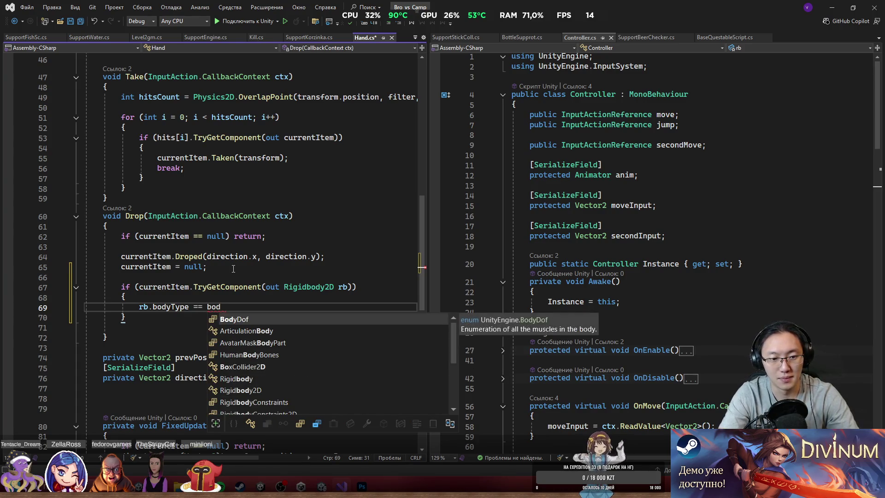
{"action": "key", "text": "BackSpace"}
{"action": "key", "text": "BackSpace"}
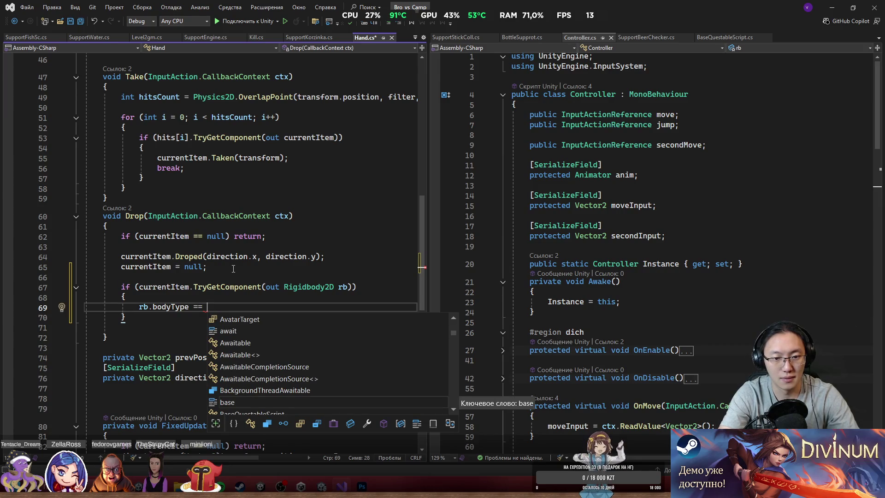
{"action": "type", "text": "rb.bodyType.k"}
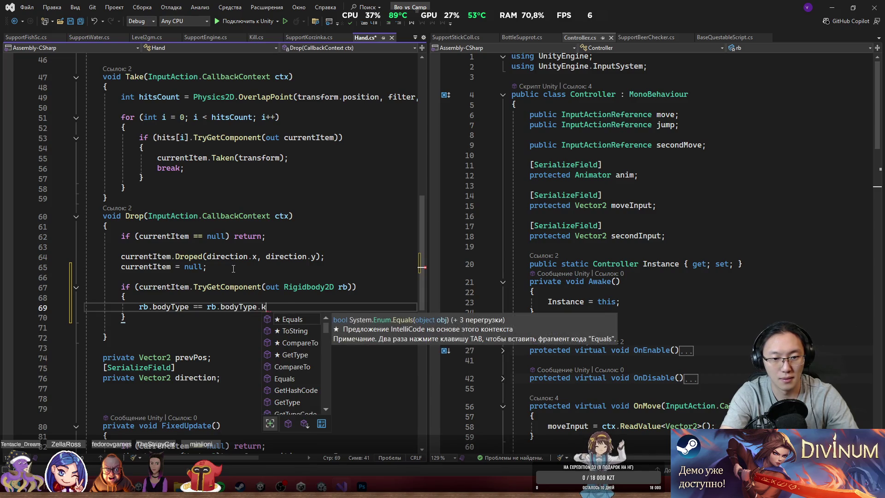
{"action": "key", "text": "BackSpace"}
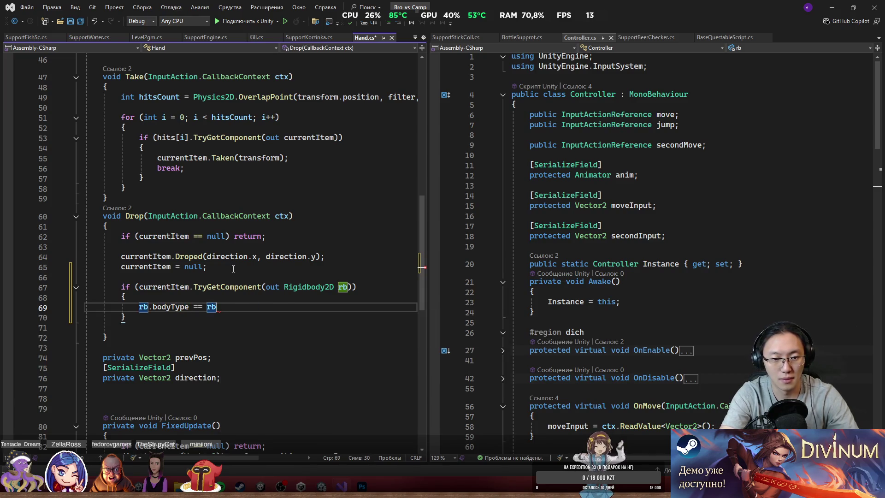
{"action": "type", "text": "Rigi"}
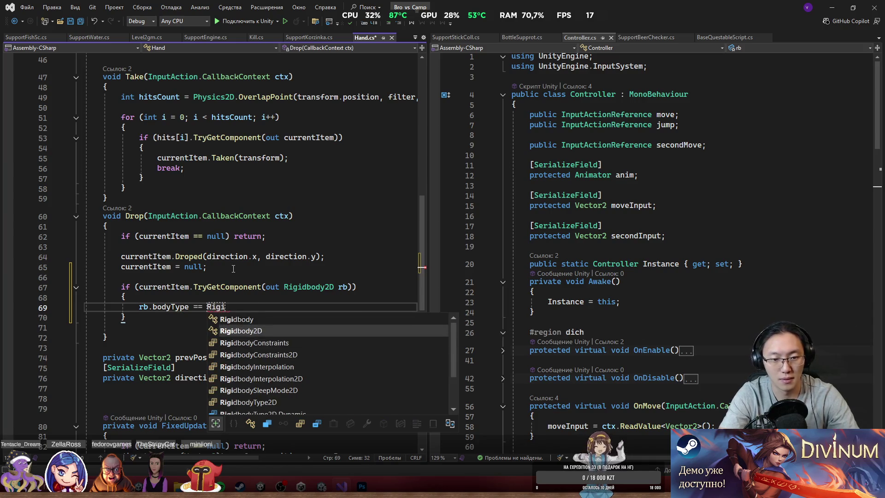
{"action": "type", "text": "dbody2D.ki"}
{"action": "key", "text": "BackSpace"}
{"action": "key", "text": "BackSpace"}
{"action": "key", "text": "BackSpace"}
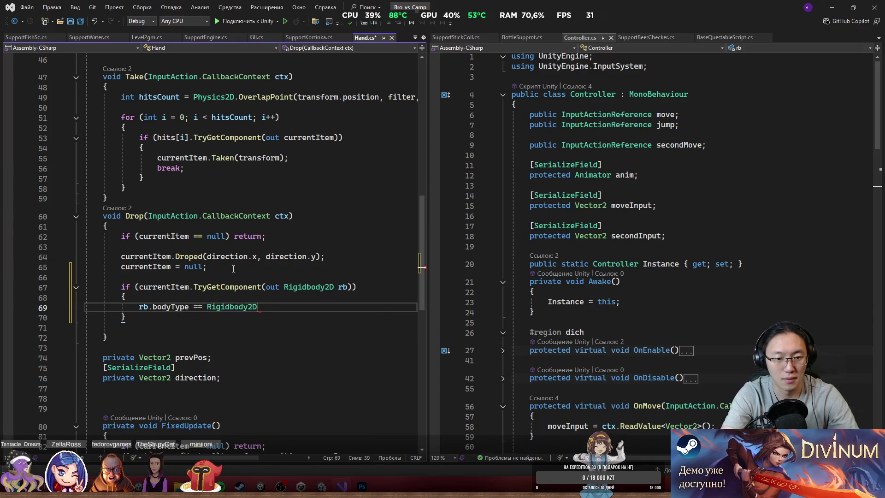
{"action": "type", "text": "Kinem"}
{"action": "key", "text": "Tab"}
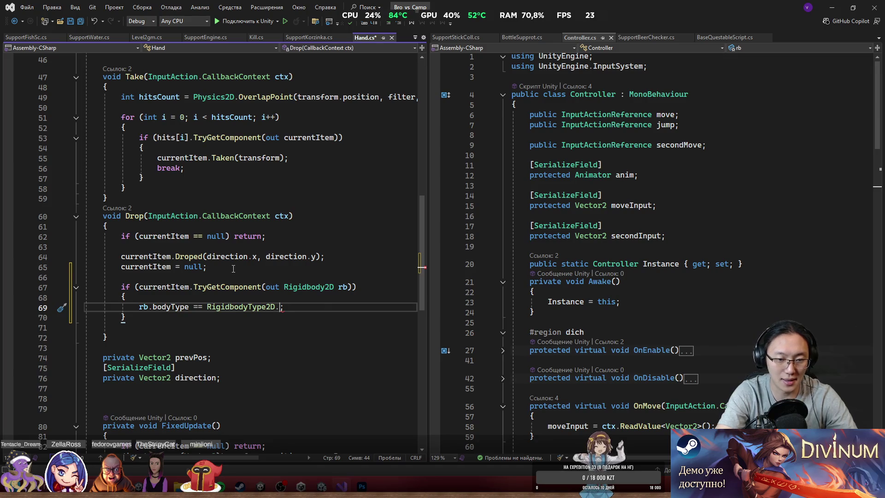
{"action": "type", "text": "D"}
{"action": "key", "text": "Tab"}
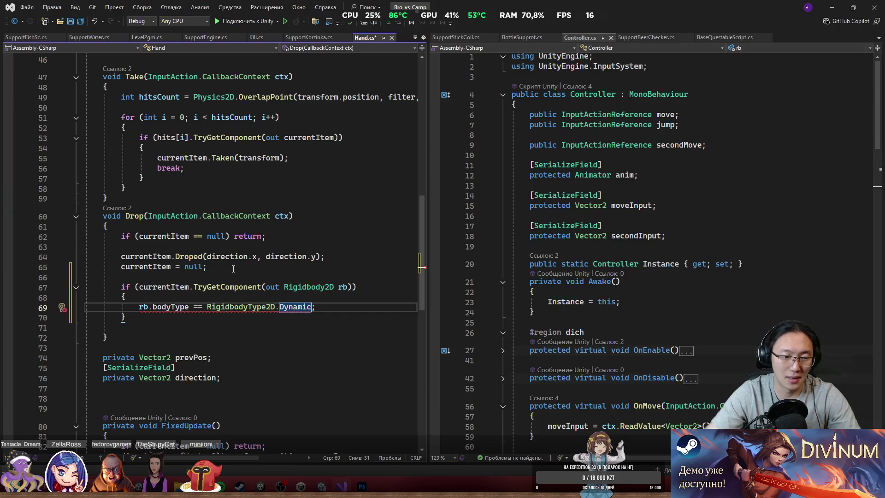
{"action": "mouse_move", "coordinate": [176, 309]}
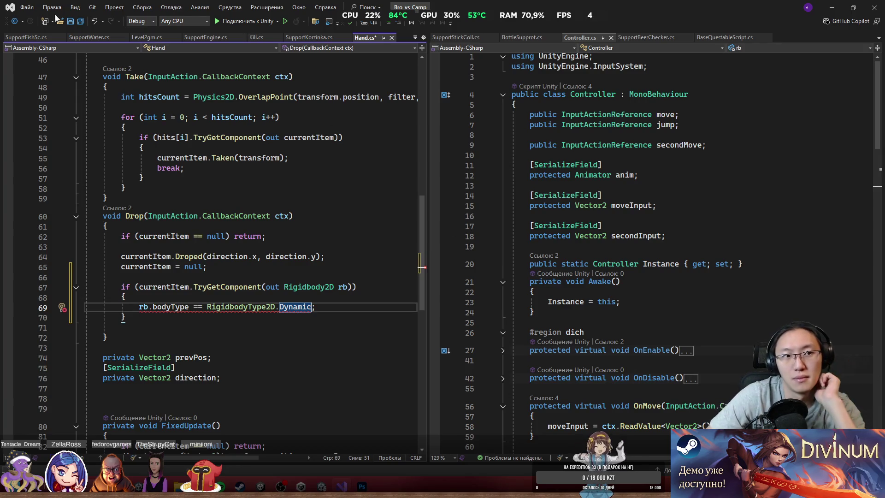
{"action": "left_click", "coordinate": [468, 40]}
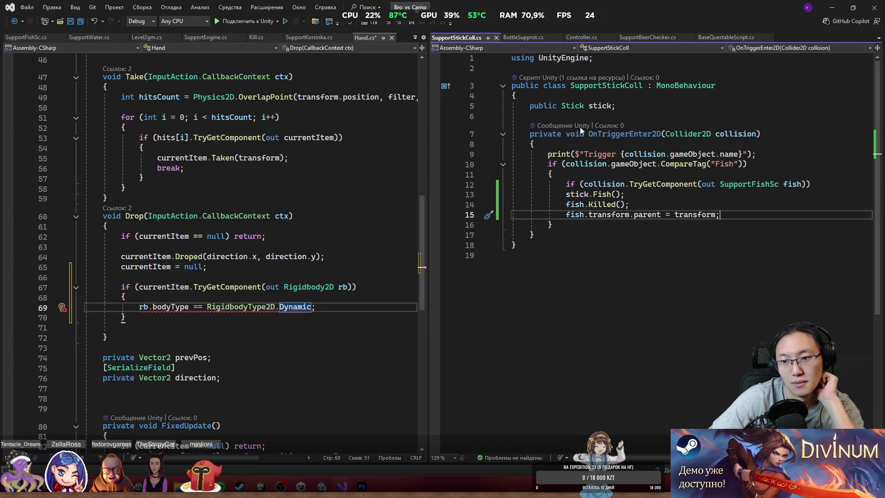
Copy the bodyType = RigidbodyType2D.Kinematic line from Stick.cs's Fish method and return to Hand.cs.
{"action": "left_click", "coordinate": [601, 194], "text": "ctrl"}
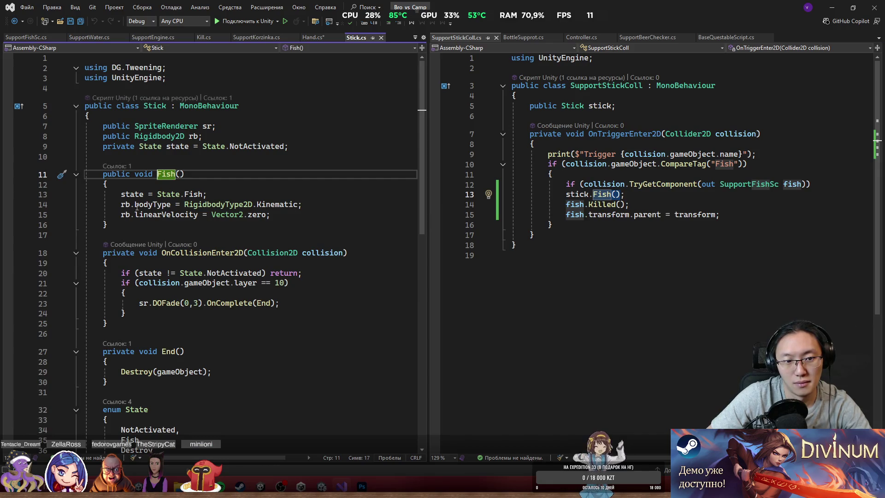
{"action": "mouse_move", "coordinate": [285, 203]}
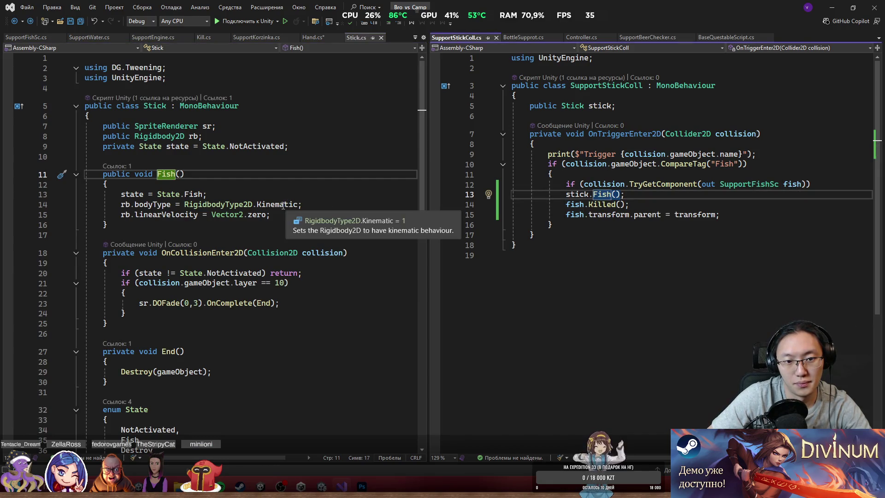
{"action": "left_click_drag", "start_coordinate": [302, 204], "coordinate": [134, 204]}
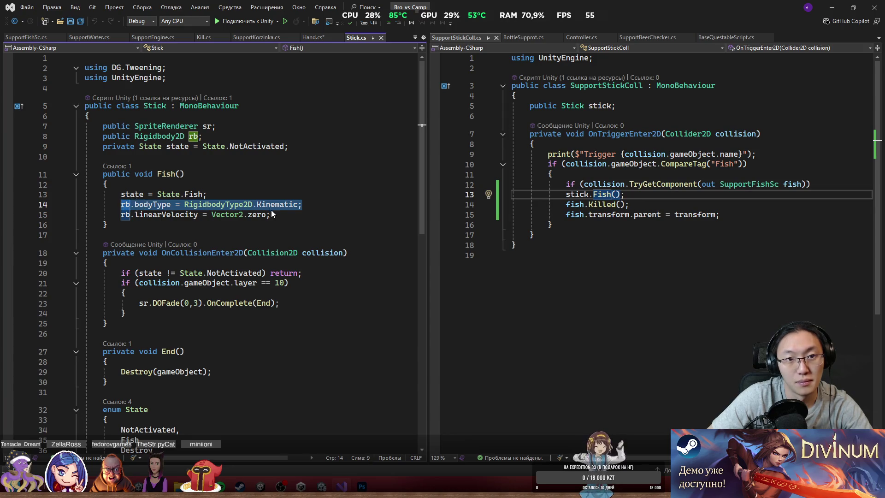
{"action": "key", "text": "ctrl+minus"}
{"action": "key", "text": "ctrl+minus"}
{"action": "key", "text": "ctrl+minus"}
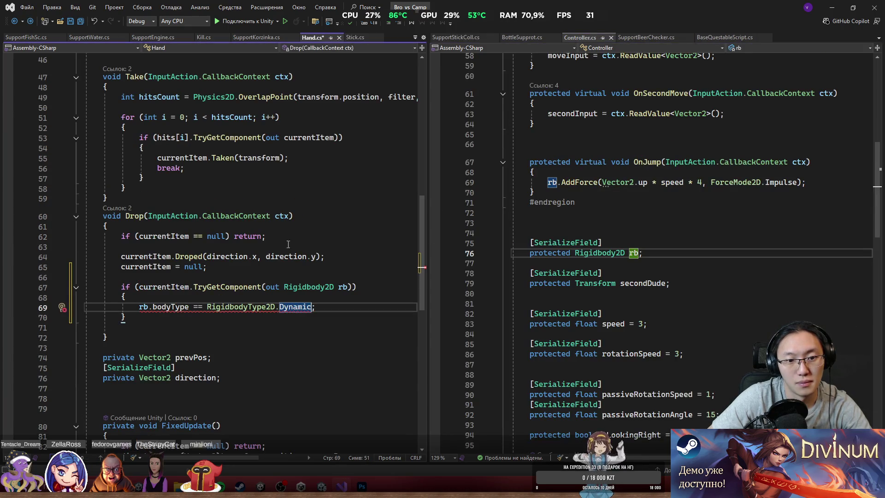
Paste the Kinematic assignment over the broken comparison on line 69 of Hand.cs.
{"action": "left_click_drag", "start_coordinate": [331, 304], "coordinate": [154, 308]}
{"action": "type", "text": "rb.bodyType = RigidbodyType2D.Kinematic;"}
{"action": "double_click", "coordinate": [294, 306]}
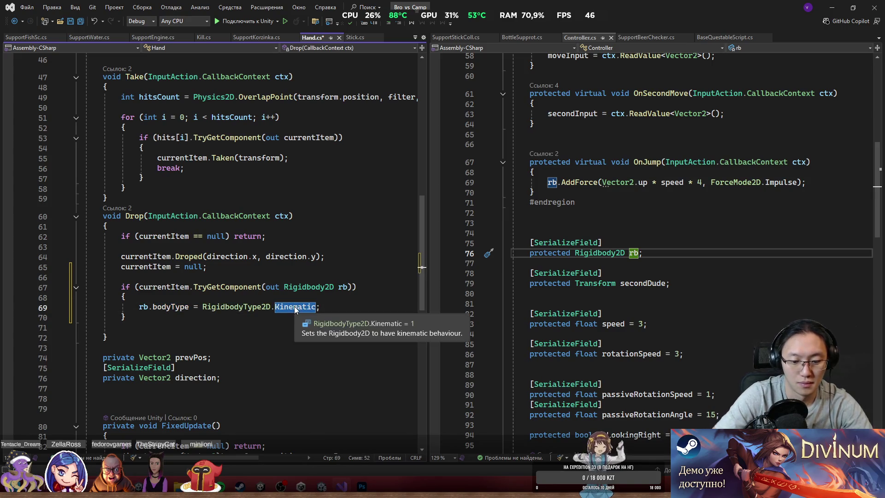
{"action": "type", "text": "D"}
{"action": "key", "text": "Tab"}
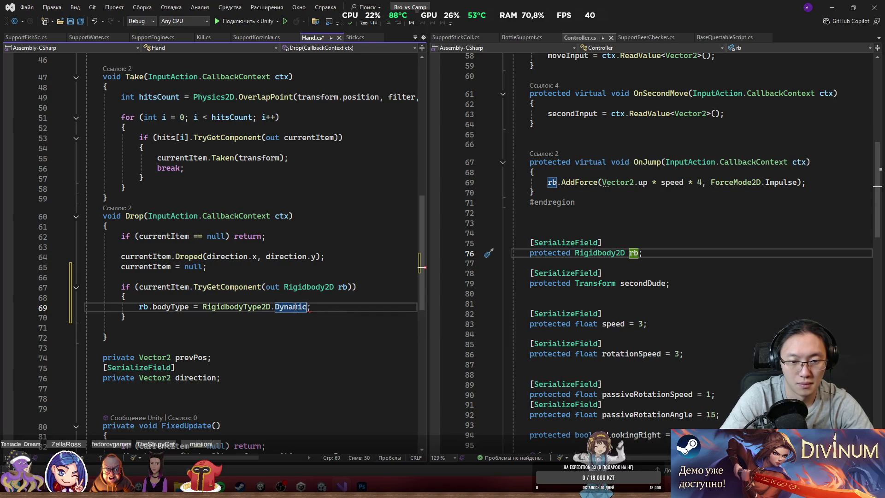
{"action": "key", "text": "Up"}
{"action": "key", "text": "Up"}
{"action": "key", "text": "Up"}
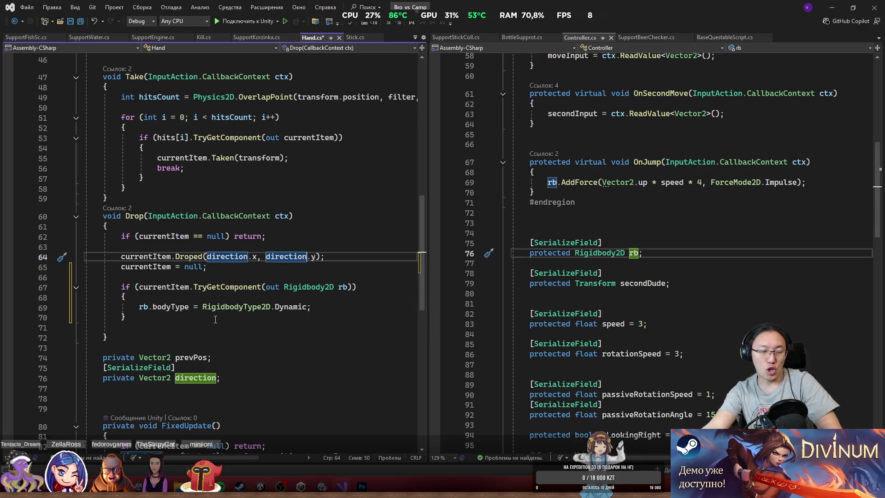
{"action": "left_click", "coordinate": [215, 319]}
{"action": "left_click", "coordinate": [185, 280]}
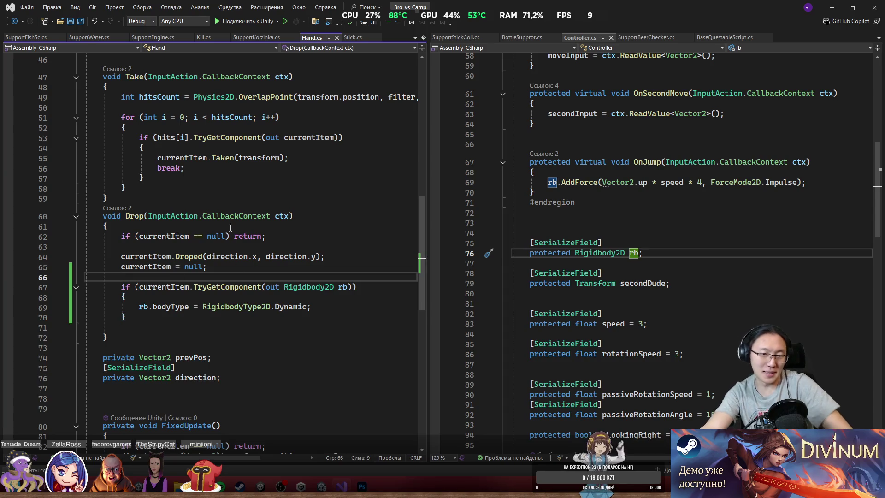
{"action": "key", "text": "Down"}
{"action": "key", "text": "ctrl+z"}
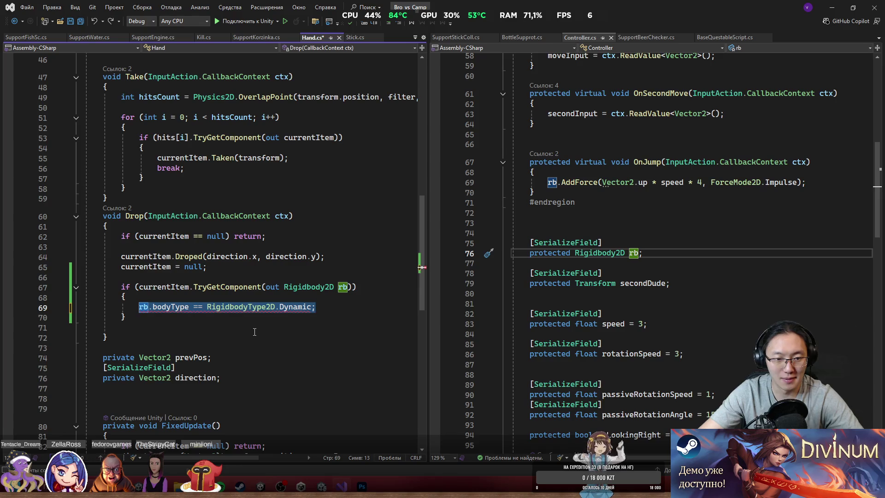
{"action": "type", "text": "rb.bodyType = RigidbodyType2D.Kinematic;"}
Change line 69 to RigidbodyType2D.Dynamic, save Hand.cs, and switch back to Unity.
{"action": "left_click", "coordinate": [317, 271]}
{"action": "key", "text": "ctrl+s"}
{"action": "left_click", "coordinate": [310, 307]}
{"action": "double_click", "coordinate": [310, 306]}
{"action": "type", "text": "D"}
{"action": "key", "text": "Tab"}
{"action": "key", "text": "ctrl+s"}
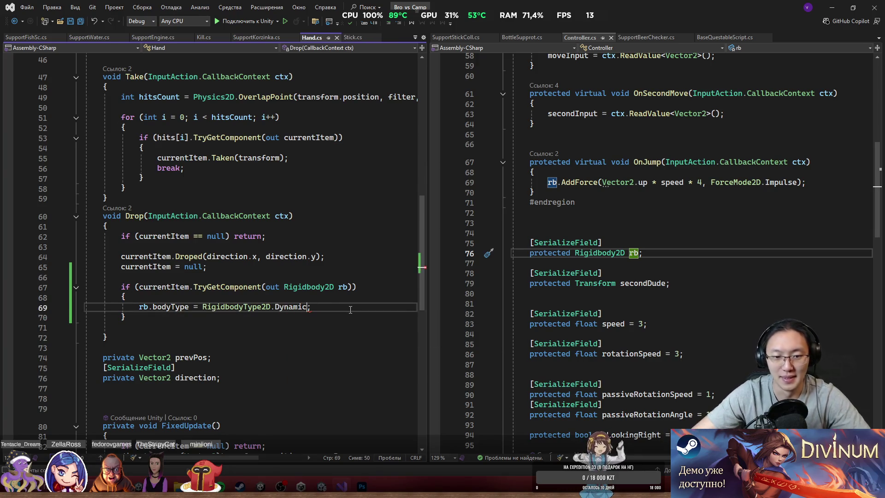
{"action": "left_click", "coordinate": [832, 8]}
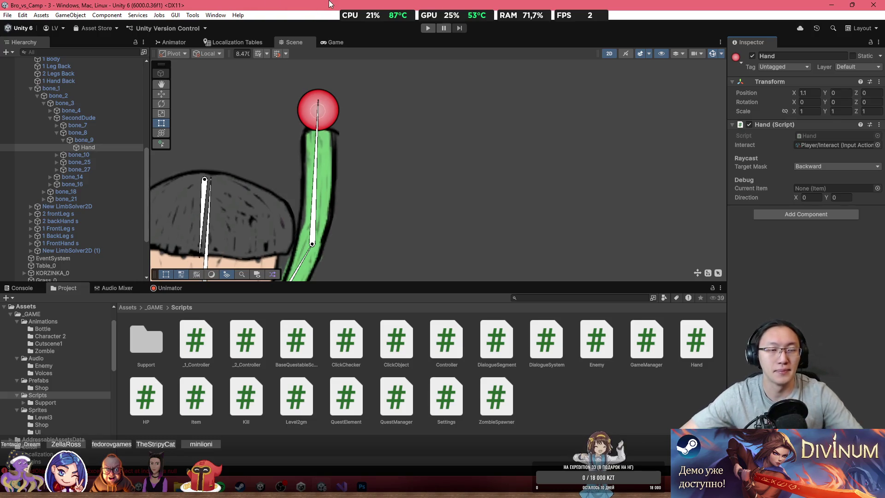
Start Play mode and maximize the Game view to watch the stick being flung.
{"action": "left_click", "coordinate": [432, 30]}
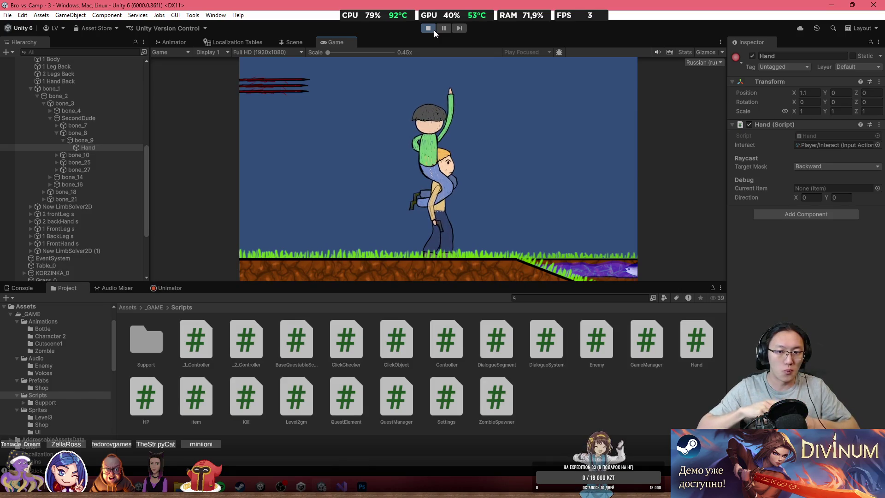
{"action": "double_click", "coordinate": [465, 40]}
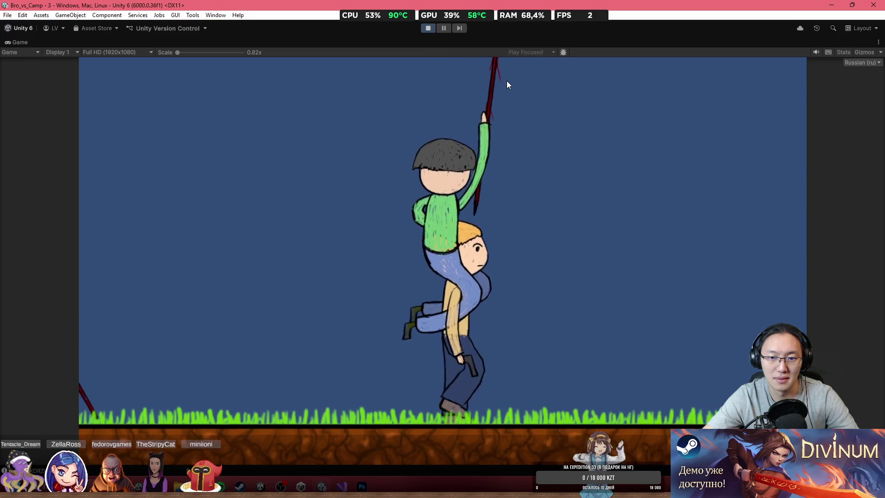
Release the spear with Space in the running game, then stop Play mode.
{"action": "key", "text": "space"}
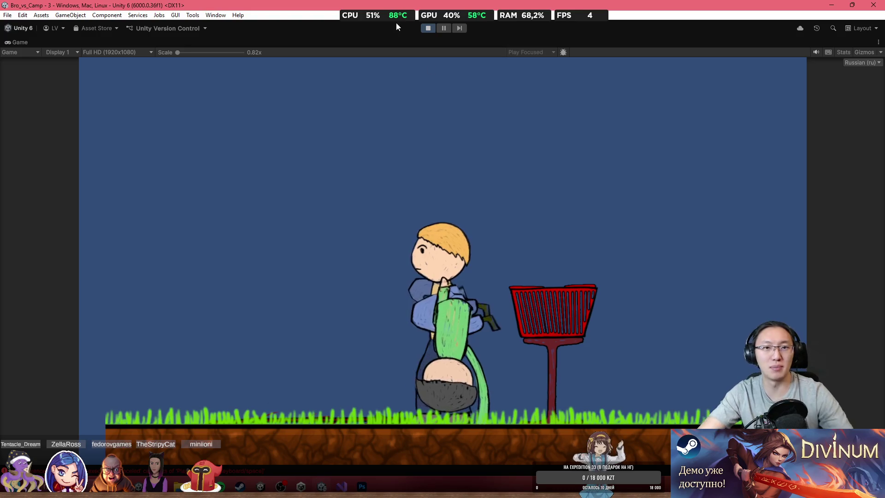
{"action": "left_click", "coordinate": [430, 28]}
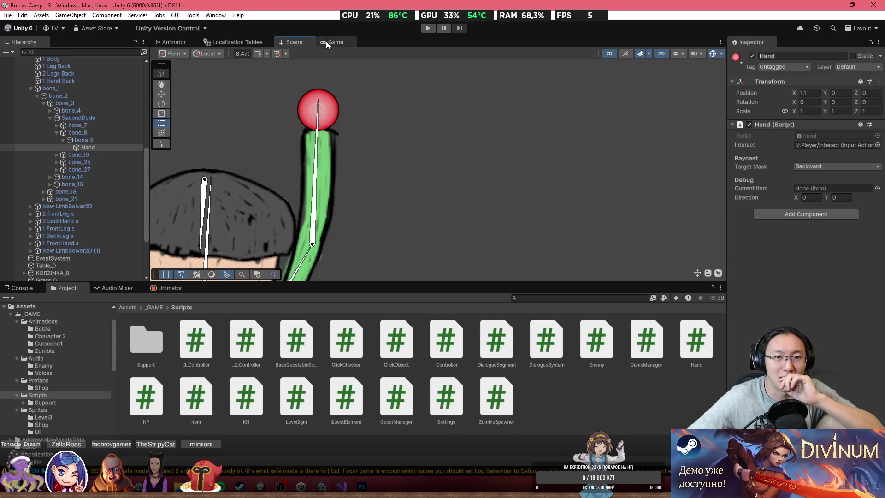
Zoom out and pan the Scene view, then select the red basket KORZINKA_0.
{"action": "scroll", "coordinate": [403, 168], "scroll_direction": "down", "scroll_amount": 10}
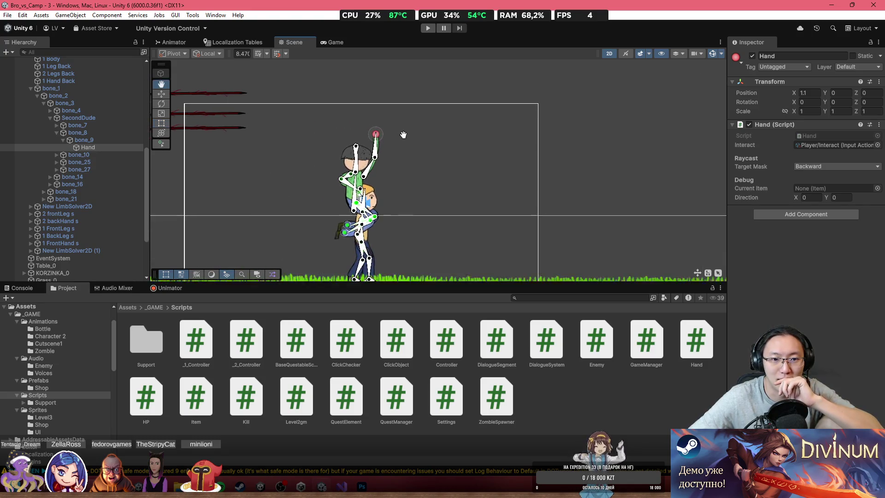
{"action": "mouse_move", "coordinate": [367, 115]}
{"action": "left_mouse_down"}
{"action": "mouse_move", "coordinate": [429, 139]}
{"action": "mouse_move", "coordinate": [623, 176]}
{"action": "left_mouse_up"}
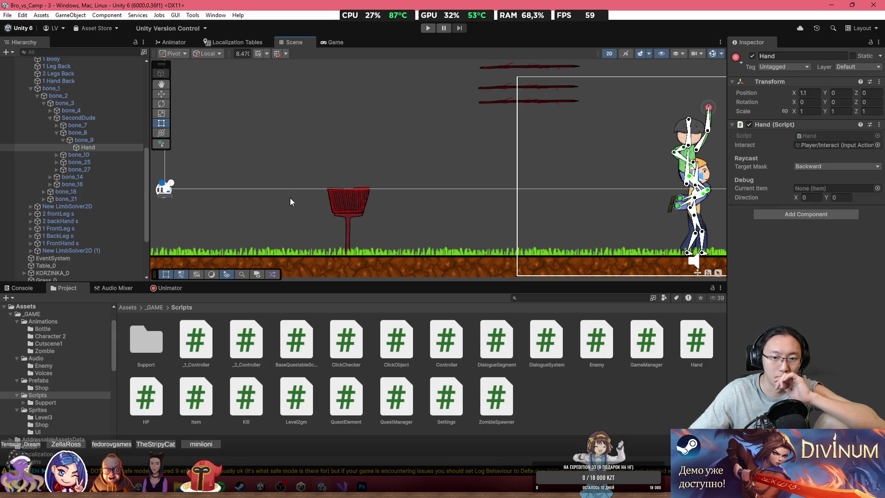
{"action": "left_click", "coordinate": [347, 200]}
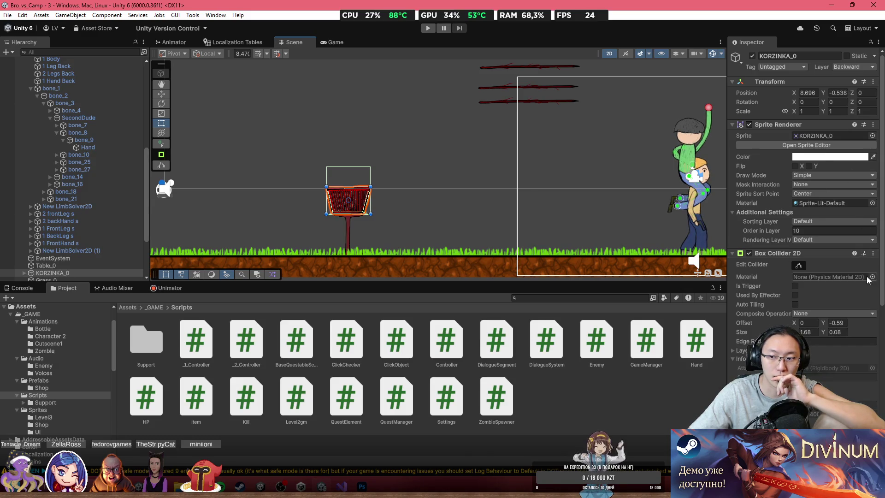
Remove the Box Collider 2D component from KORZINKA_0.
{"action": "left_click", "coordinate": [873, 253]}
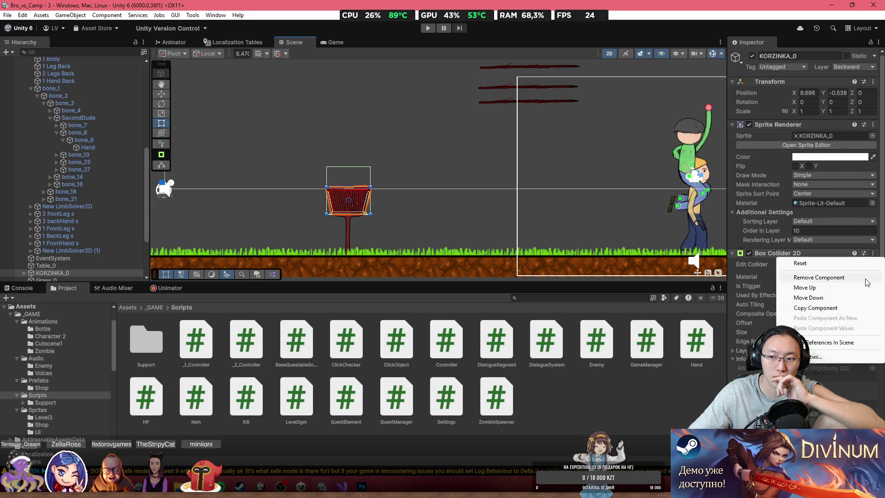
{"action": "left_click", "coordinate": [872, 253]}
{"action": "left_click", "coordinate": [858, 277]}
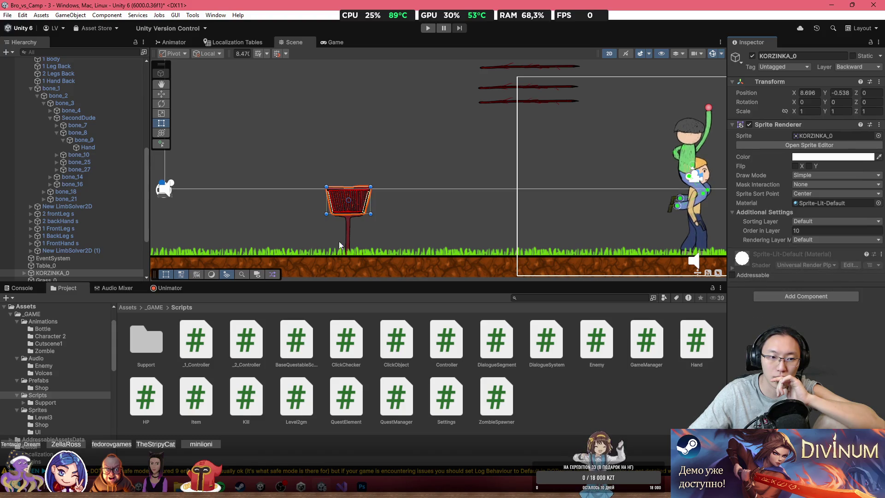
Delete KORZINKA_0's child objects GameObject and GameObject (1).
{"action": "scroll", "coordinate": [23, 228], "scroll_direction": "down", "scroll_amount": 4}
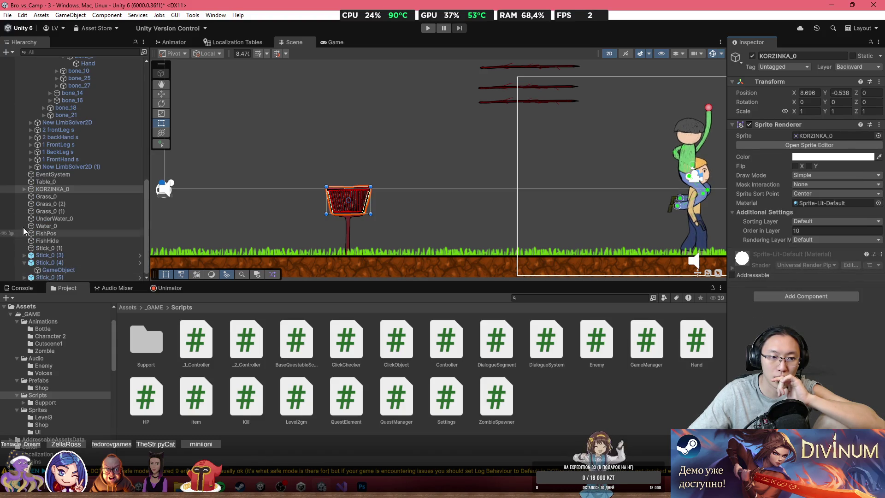
{"action": "left_click", "coordinate": [24, 189]}
{"action": "left_click", "coordinate": [42, 198]}
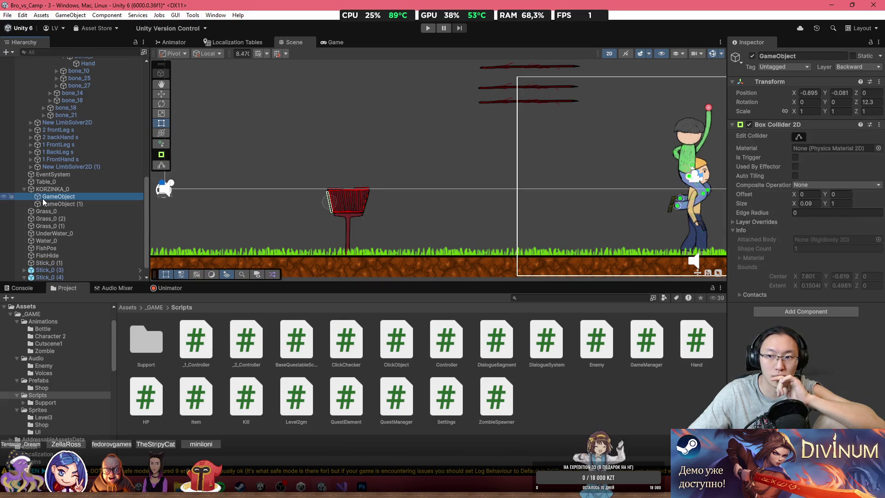
{"action": "key", "text": "Delete"}
{"action": "left_click", "coordinate": [54, 198]}
{"action": "key", "text": "Delete"}
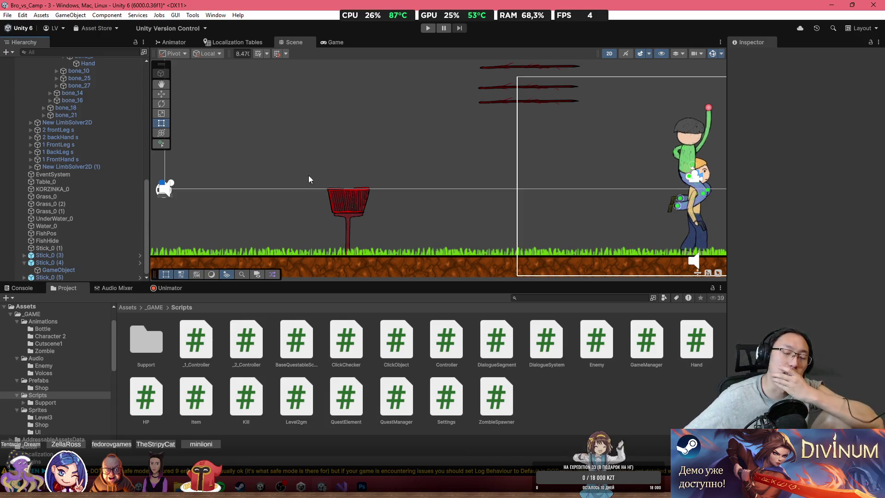
{"action": "scroll", "coordinate": [417, 168], "scroll_direction": "down", "scroll_amount": 4}
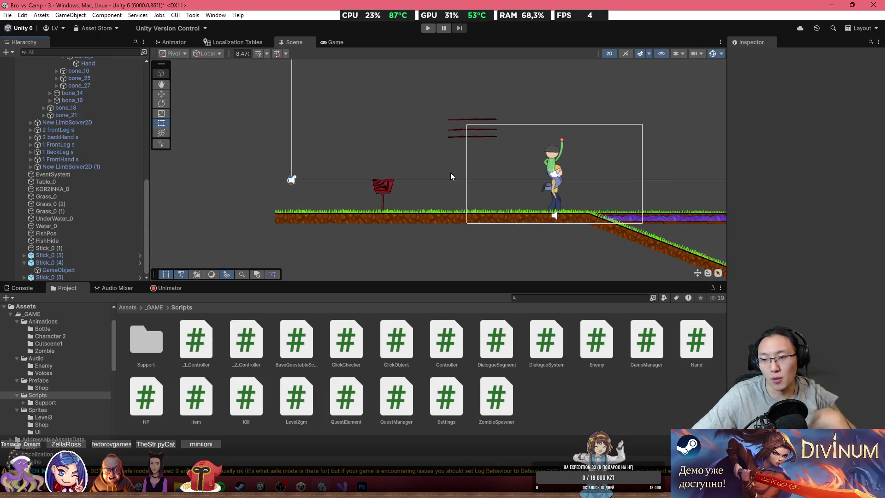
{"action": "scroll", "coordinate": [451, 176], "scroll_direction": "down", "scroll_amount": 3}
{"action": "scroll", "coordinate": [456, 180], "scroll_direction": "up", "scroll_amount": 1}
{"action": "scroll", "coordinate": [437, 171], "scroll_direction": "up", "scroll_amount": 1}
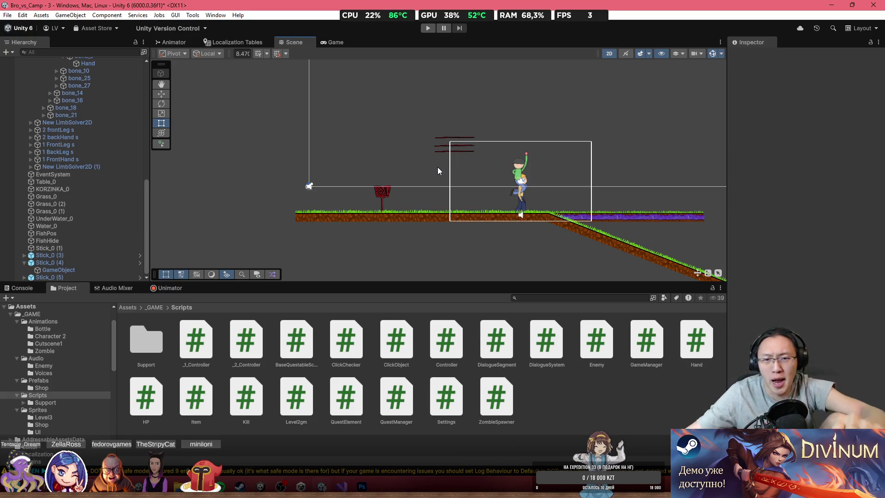
{"action": "scroll", "coordinate": [438, 167], "scroll_direction": "up", "scroll_amount": 5}
{"action": "scroll", "coordinate": [454, 169], "scroll_direction": "up", "scroll_amount": 3}
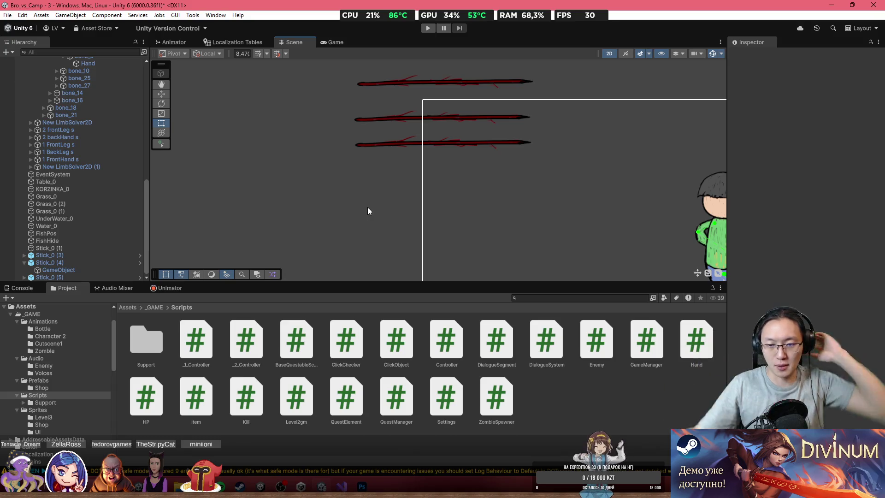
{"action": "scroll", "coordinate": [462, 118], "scroll_direction": "down", "scroll_amount": 3}
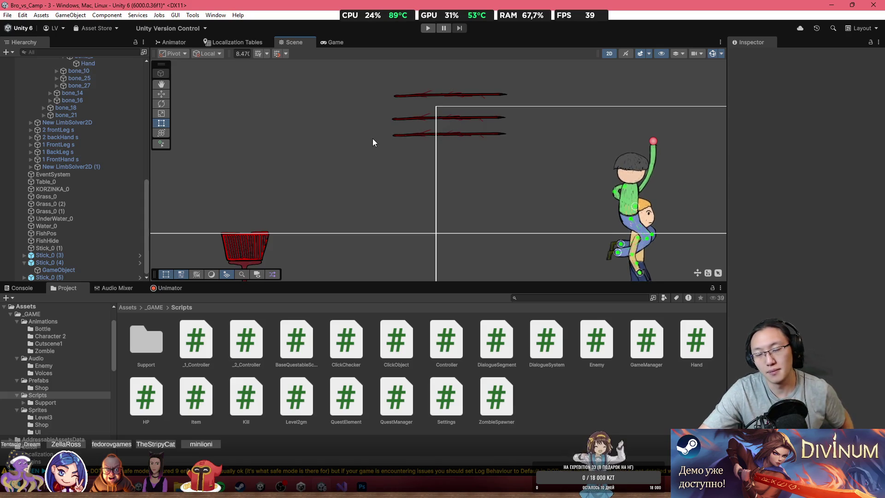
{"action": "scroll", "coordinate": [410, 125], "scroll_direction": "down", "scroll_amount": 3}
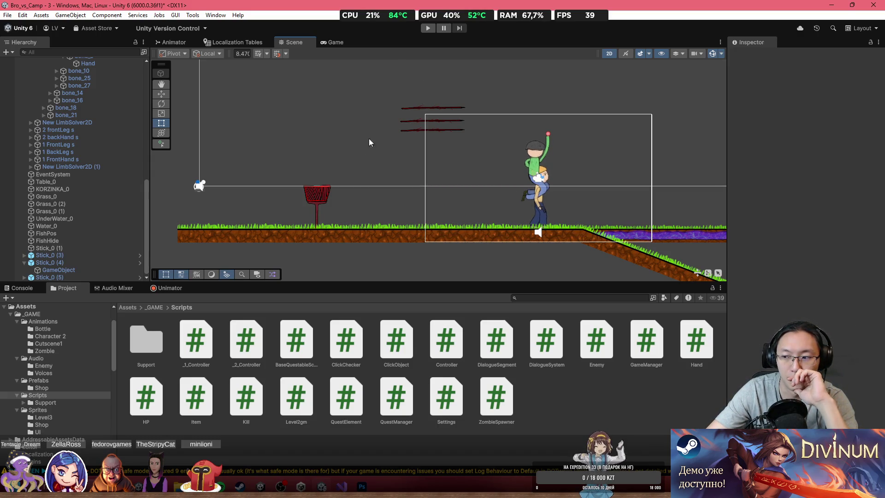
{"action": "scroll", "coordinate": [342, 174], "scroll_direction": "up", "scroll_amount": 1}
{"action": "scroll", "coordinate": [321, 162], "scroll_direction": "up", "scroll_amount": 1}
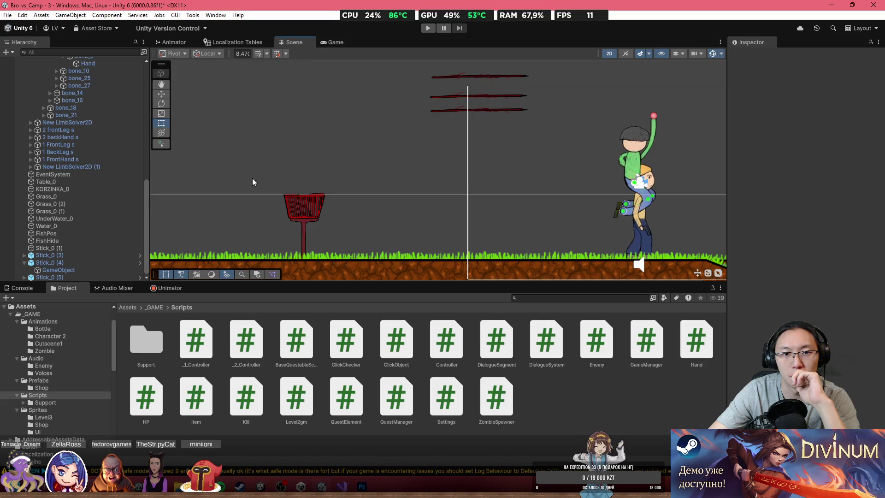
{"action": "key", "text": "f"}
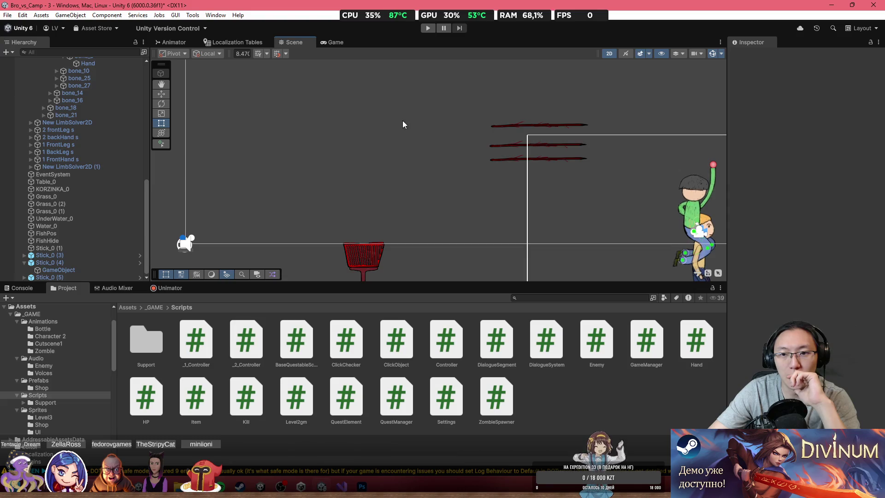
{"action": "scroll", "coordinate": [402, 120], "scroll_direction": "down", "scroll_amount": 3}
{"action": "scroll", "coordinate": [321, 137], "scroll_direction": "down", "scroll_amount": 2}
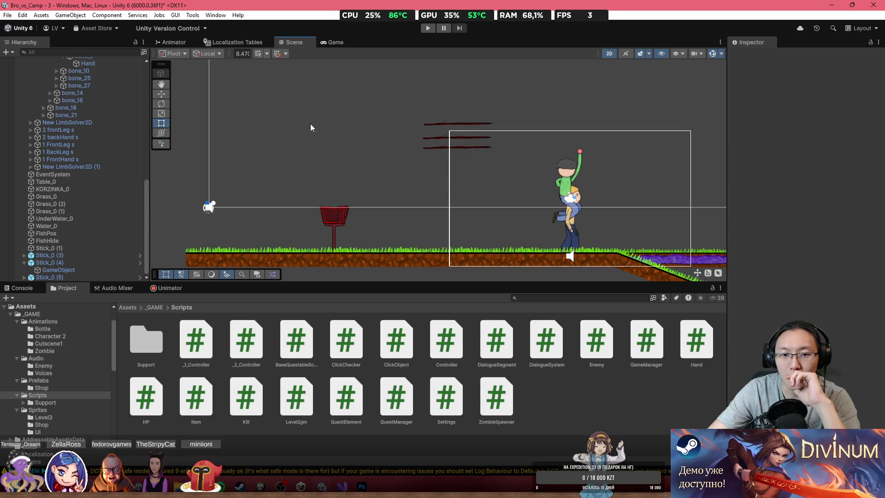
{"action": "mouse_move", "coordinate": [359, 9]}
{"action": "key", "text": "f"}
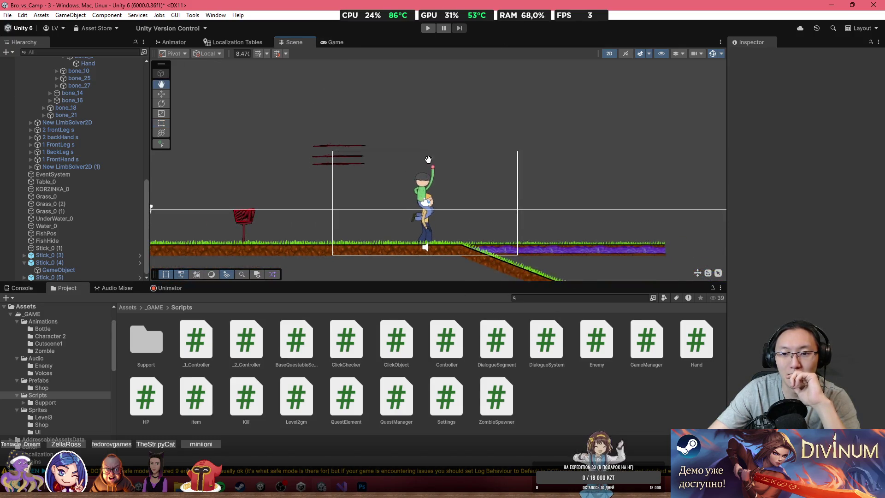
{"action": "left_click", "coordinate": [320, 233]}
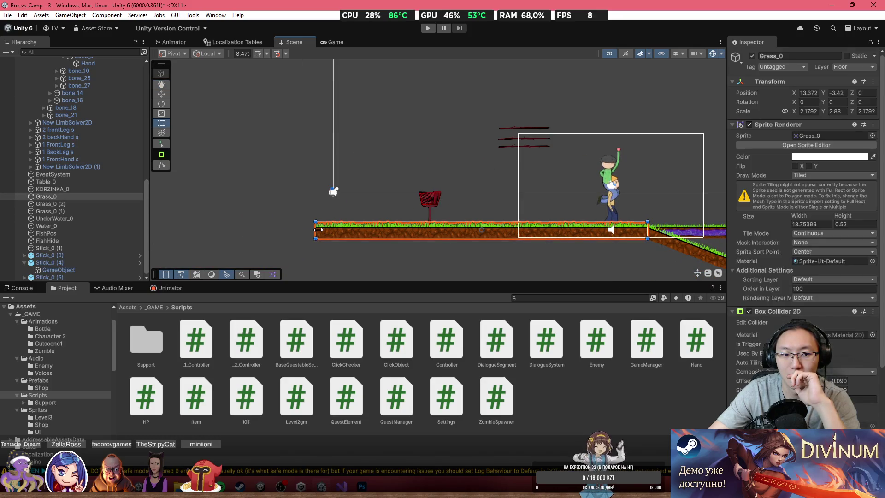
From the _GAME folder, place a Square sprite left of the ground and add a Box Collider 2D.
{"action": "left_click", "coordinate": [134, 307]}
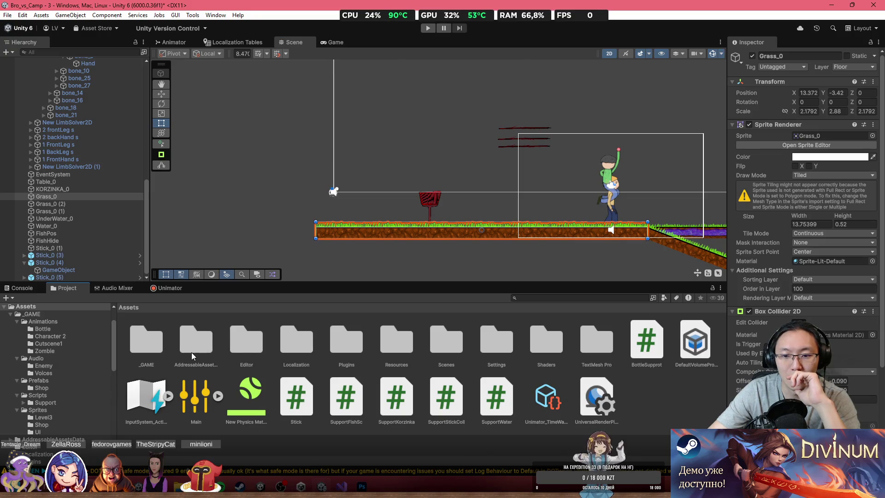
{"action": "double_click", "coordinate": [447, 347]}
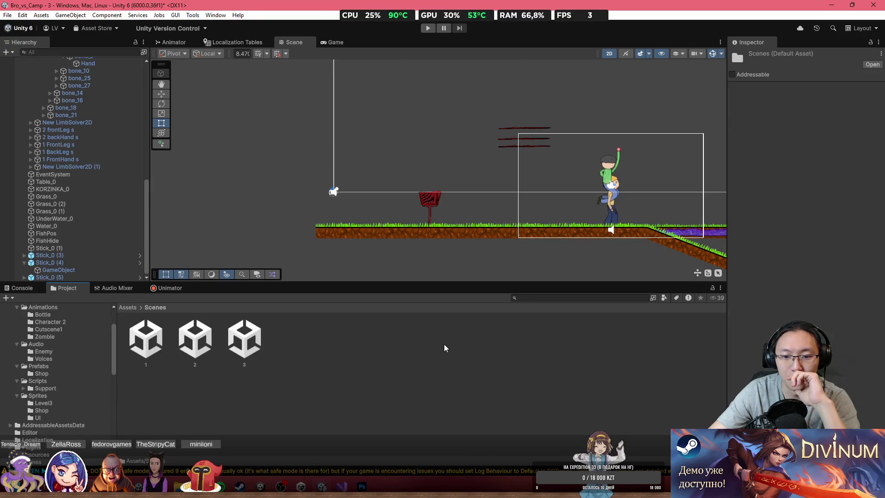
{"action": "left_click", "coordinate": [133, 307]}
{"action": "double_click", "coordinate": [262, 358]}
{"action": "left_click_drag", "start_coordinate": [441, 338], "coordinate": [318, 230]}
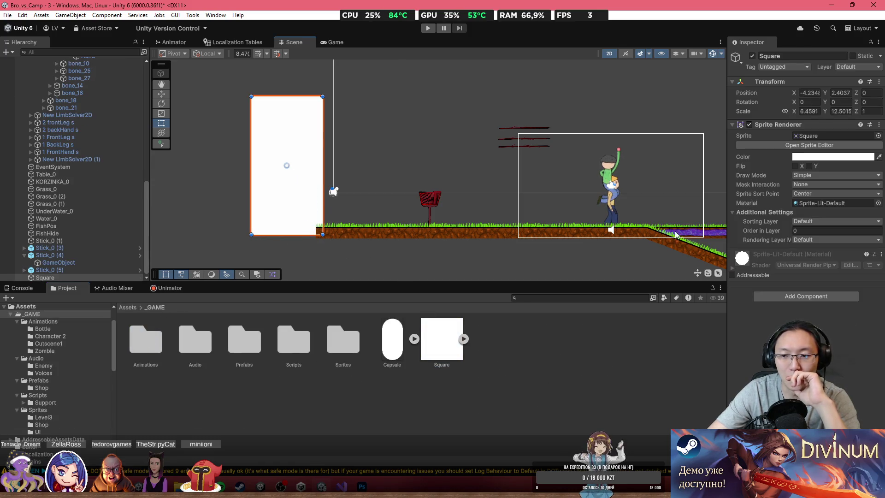
{"action": "left_click", "coordinate": [771, 295]}
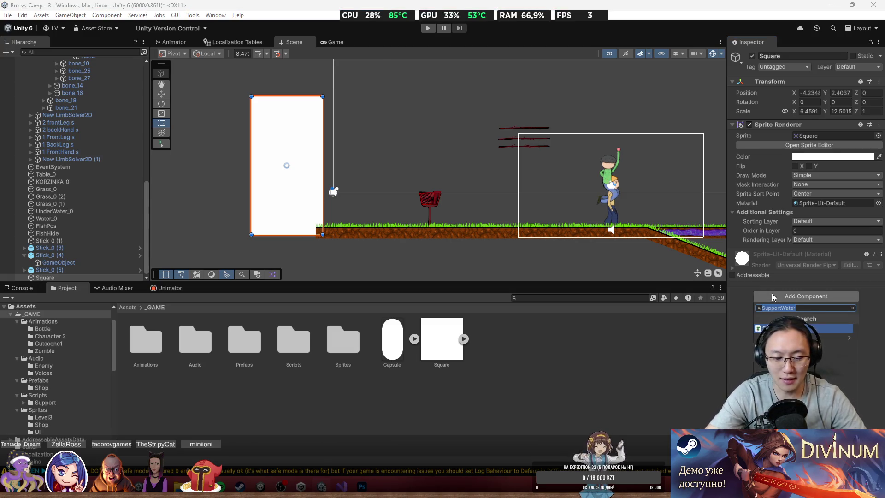
{"action": "key", "text": "Return"}
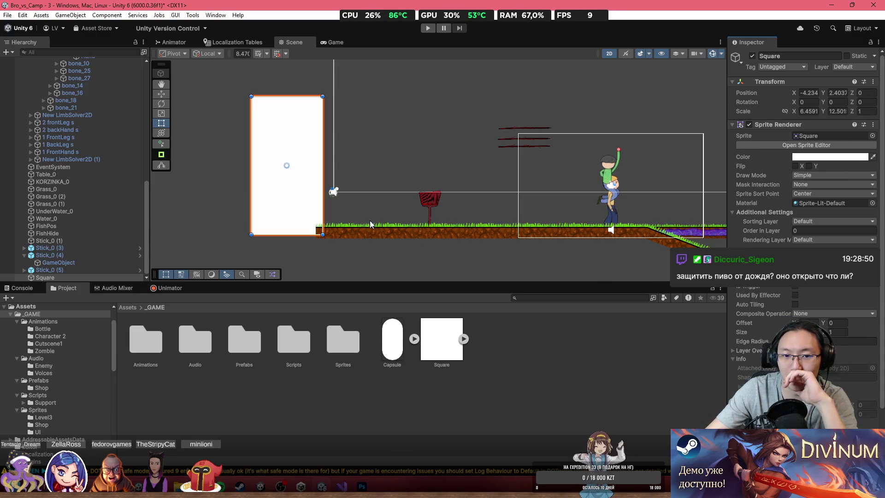
Stretch the Grass_0 ground strip further to the left with the Rect tool.
{"action": "left_click", "coordinate": [334, 231]}
{"action": "left_click_drag", "start_coordinate": [299, 233], "coordinate": [269, 234]}
{"action": "left_click", "coordinate": [809, 112]}
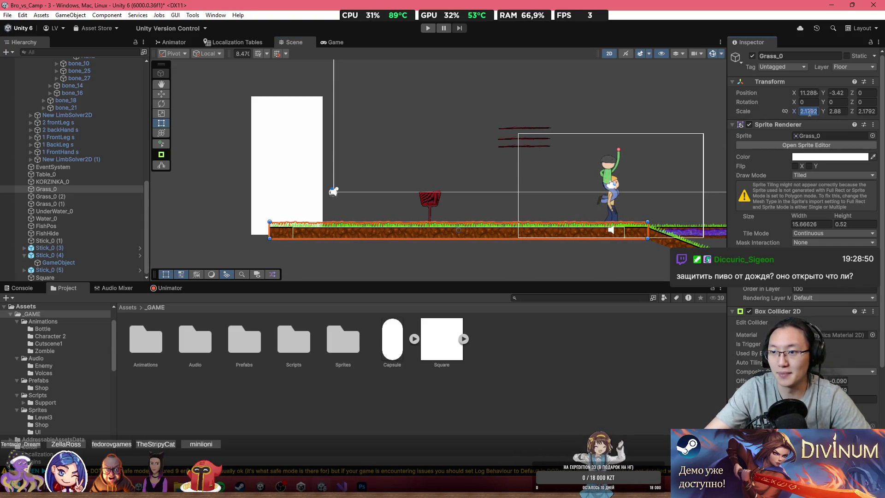
{"action": "left_click", "coordinate": [811, 223]}
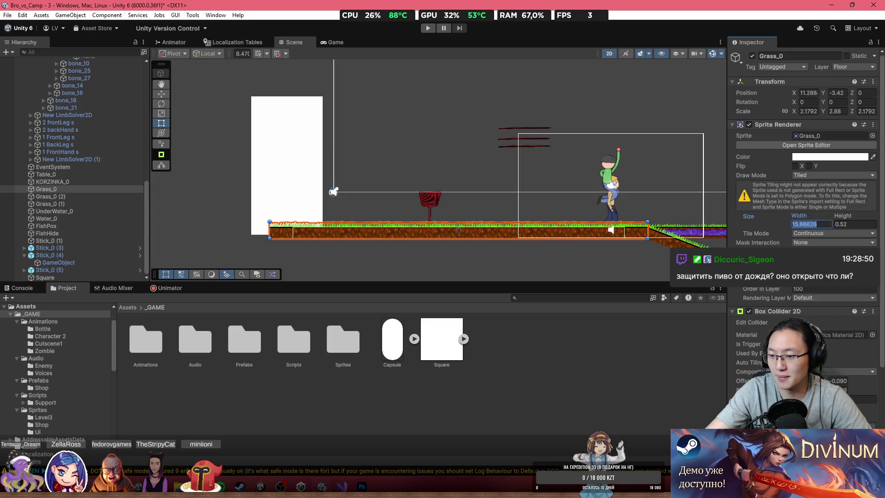
Move the square to the grass's left end and untick its Sprite Renderer, leaving only the collider.
{"action": "left_click", "coordinate": [302, 173]}
{"action": "mouse_move", "coordinate": [302, 172]}
{"action": "left_mouse_down"}
{"action": "mouse_move", "coordinate": [252, 175]}
{"action": "mouse_move", "coordinate": [261, 177]}
{"action": "left_mouse_up"}
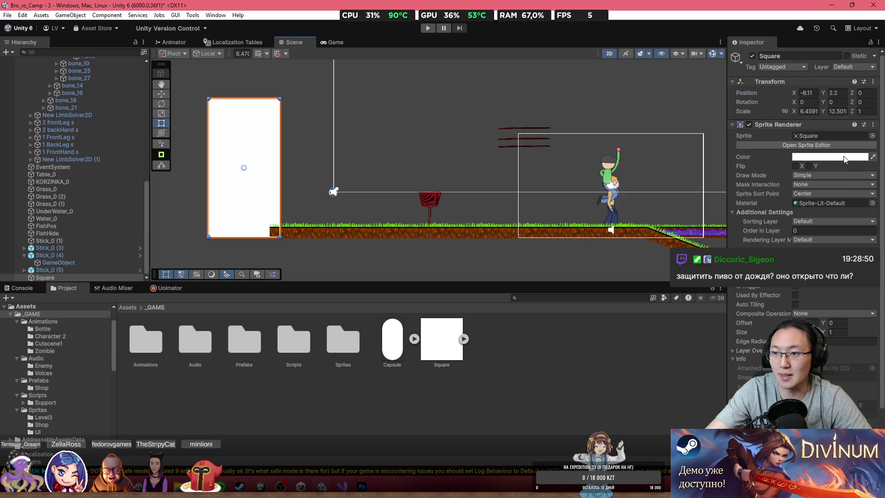
{"action": "left_click", "coordinate": [756, 125]}
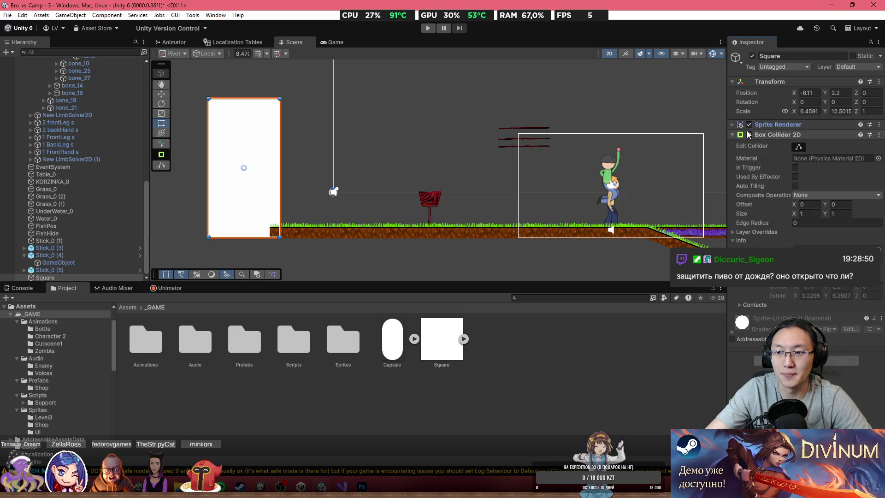
{"action": "left_click", "coordinate": [748, 135]}
{"action": "left_click", "coordinate": [748, 135]}
{"action": "left_click", "coordinate": [749, 134]}
{"action": "left_click", "coordinate": [748, 134]}
{"action": "left_click", "coordinate": [735, 136]}
{"action": "left_click", "coordinate": [734, 135]}
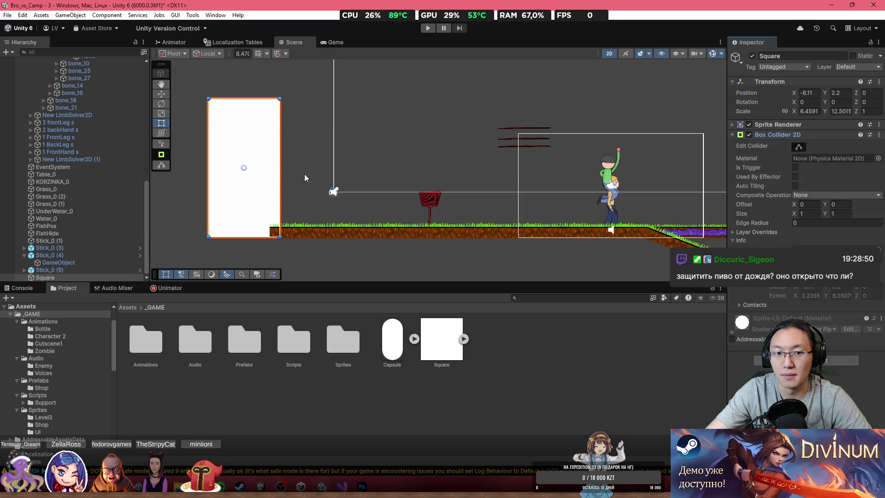
{"action": "scroll", "coordinate": [304, 178], "scroll_direction": "down", "scroll_amount": 5}
{"action": "left_click", "coordinate": [749, 135]}
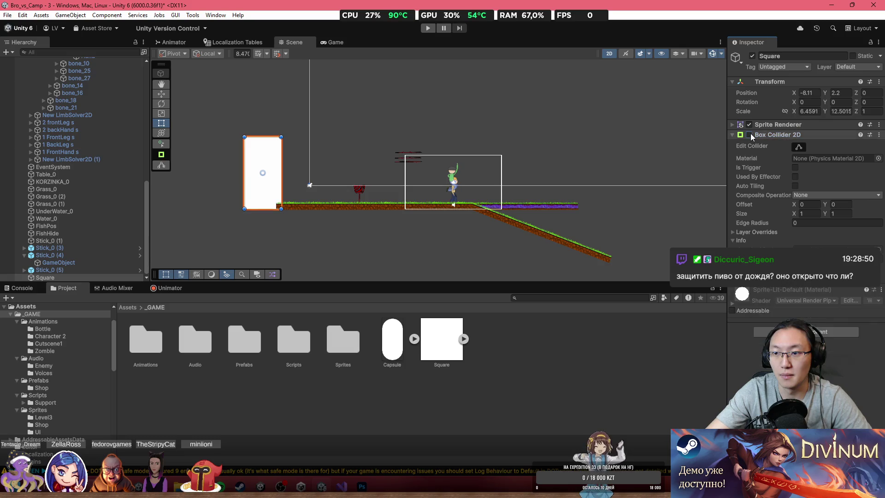
{"action": "left_click", "coordinate": [748, 125]}
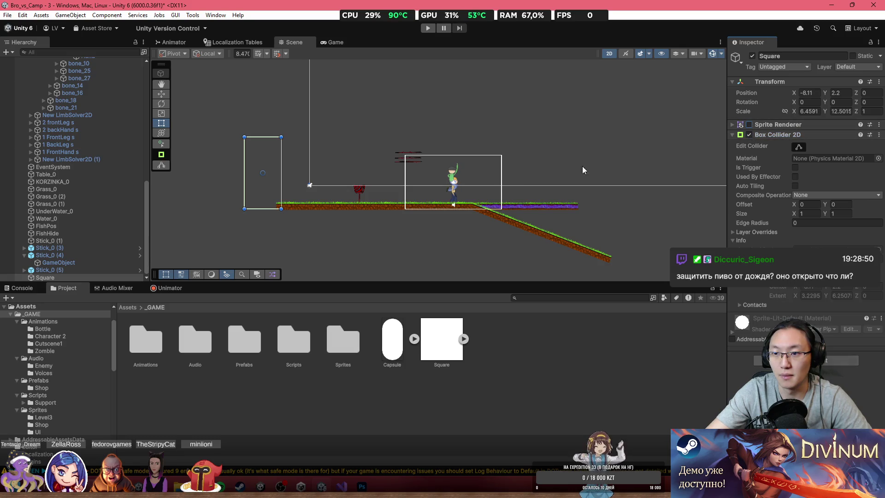
{"action": "left_click", "coordinate": [266, 184]}
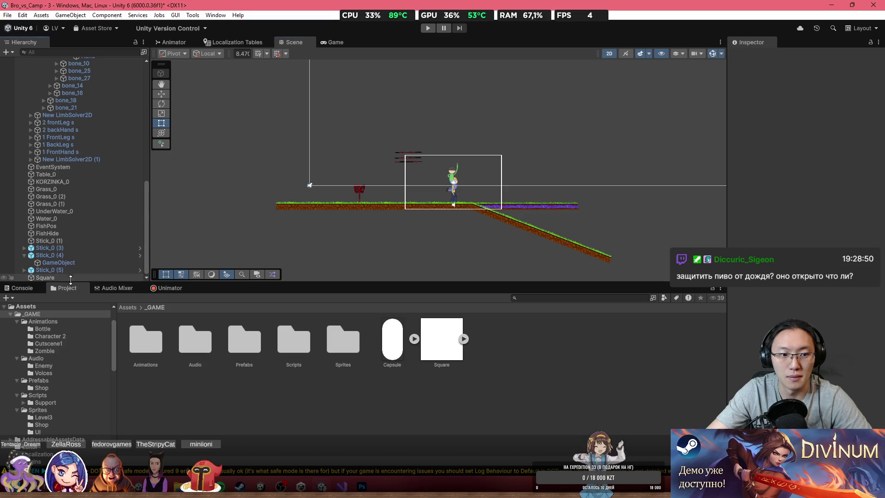
Duplicate the invisible wall and move the copy to the ground's right end.
{"action": "left_click", "coordinate": [81, 277]}
{"action": "key", "text": "ctrl+d"}
{"action": "left_click_drag", "start_coordinate": [260, 202], "coordinate": [592, 197]}
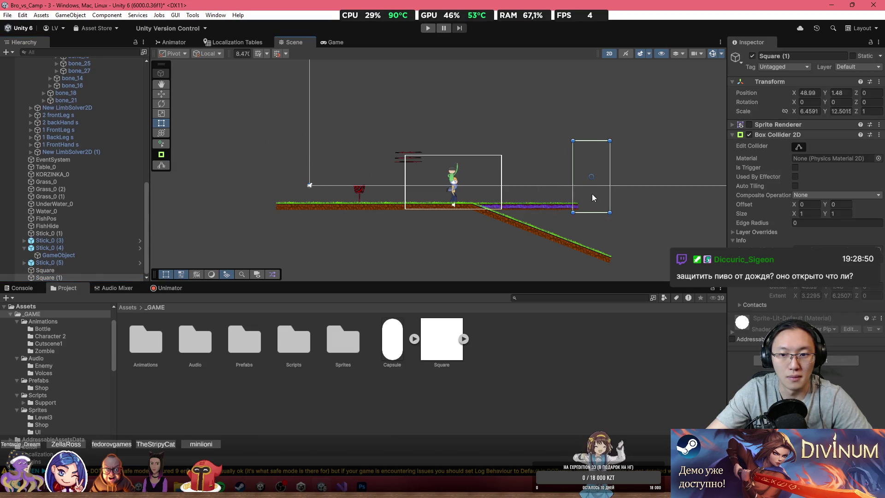
Rename the left wall EdgeLeft and the right wall EdgeRight.
{"action": "left_click", "coordinate": [95, 270]}
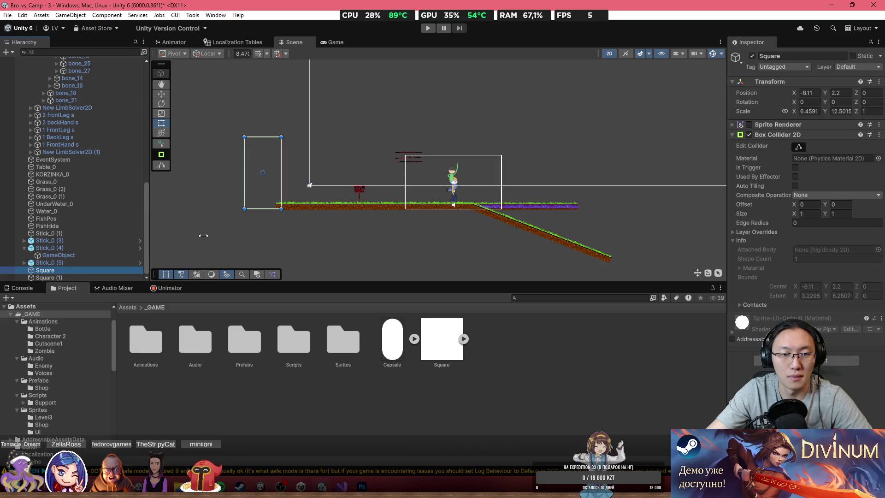
{"action": "left_click", "coordinate": [772, 56]}
{"action": "type", "text": "Edge"}
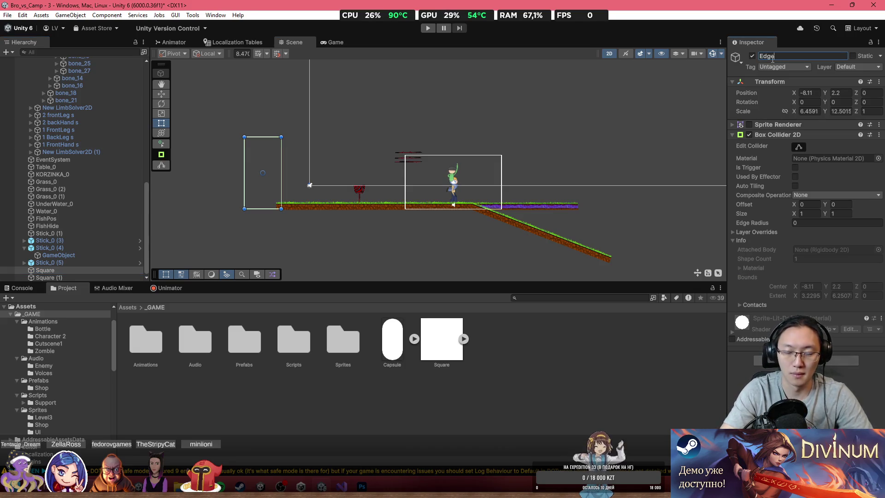
{"action": "type", "text": "Left"}
{"action": "key", "text": "Return"}
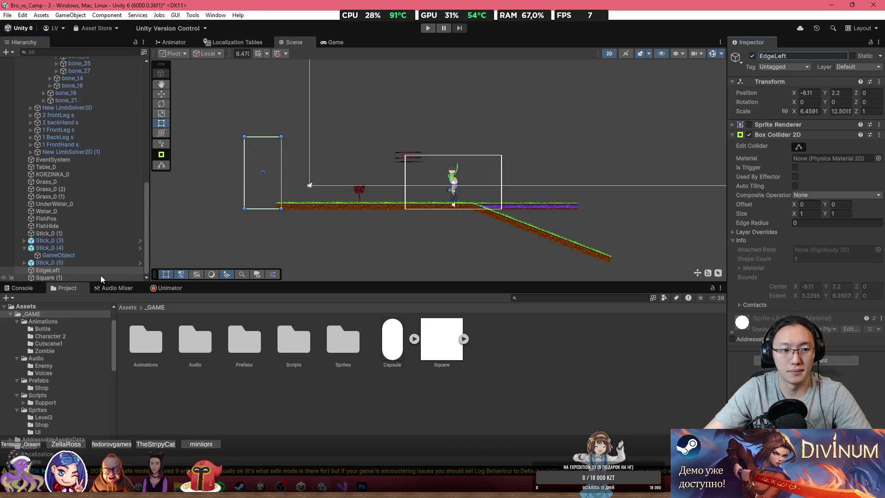
{"action": "left_click", "coordinate": [101, 275]}
{"action": "type", "text": "Ed"}
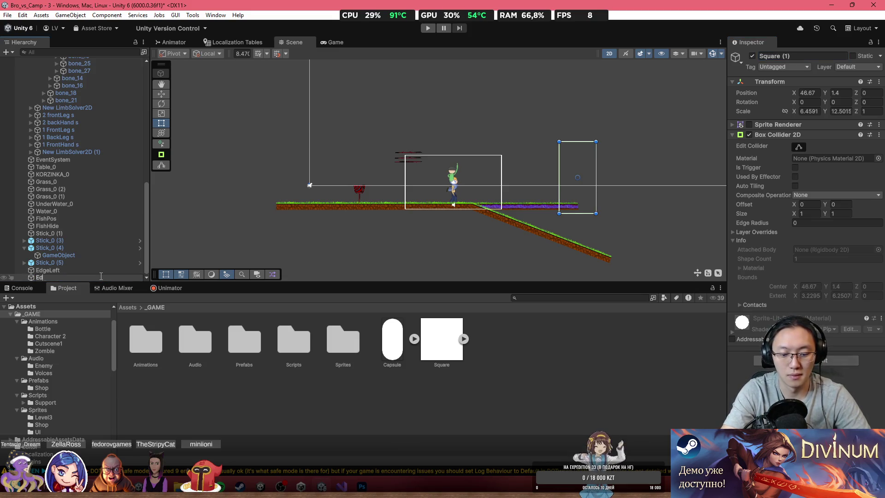
{"action": "type", "text": "geRight]"}
{"action": "key", "text": "Return"}
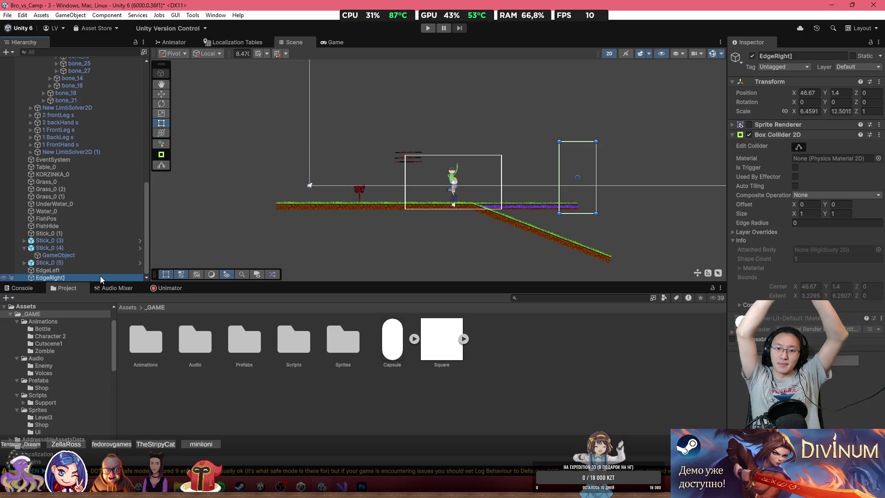
Add Square sprites to the scene, lowering the small square to just above the grass.
{"action": "scroll", "coordinate": [346, 202], "scroll_direction": "up", "scroll_amount": 2}
{"action": "scroll", "coordinate": [348, 202], "scroll_direction": "up", "scroll_amount": 4}
{"action": "mouse_move", "coordinate": [443, 344]}
{"action": "left_mouse_down"}
{"action": "mouse_move", "coordinate": [258, 191]}
{"action": "mouse_move", "coordinate": [239, 188]}
{"action": "left_mouse_up"}
{"action": "mouse_move", "coordinate": [444, 345]}
{"action": "left_mouse_down"}
{"action": "mouse_move", "coordinate": [535, 136]}
{"action": "mouse_move", "coordinate": [533, 97]}
{"action": "left_mouse_up"}
{"action": "left_click_drag", "start_coordinate": [557, 137], "coordinate": [551, 222]}
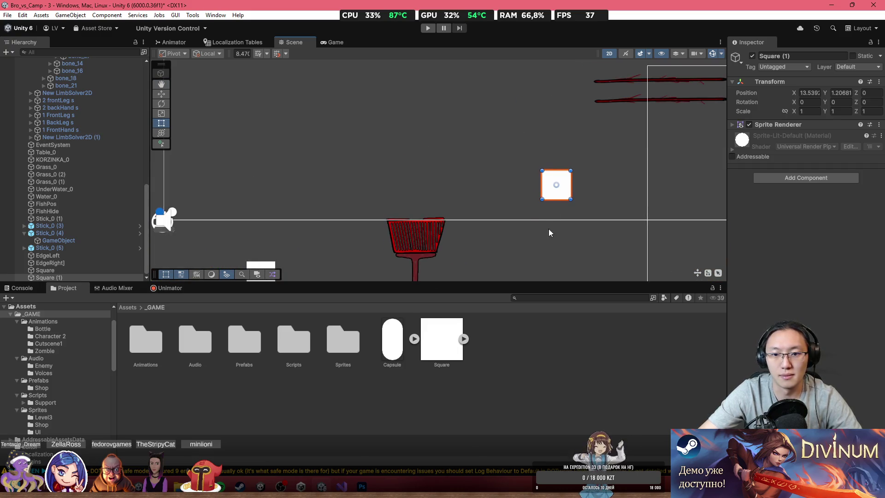
{"action": "mouse_move", "coordinate": [454, 332]}
{"action": "left_mouse_down"}
{"action": "mouse_move", "coordinate": [419, 202]}
{"action": "mouse_move", "coordinate": [489, 342]}
{"action": "left_mouse_up"}
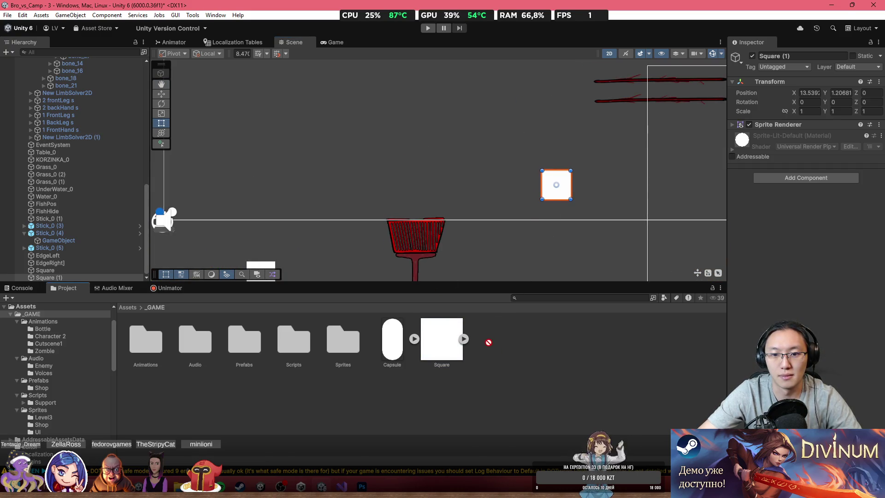
{"action": "left_click_drag", "start_coordinate": [557, 186], "coordinate": [565, 185]}
{"action": "scroll", "coordinate": [378, 175], "scroll_direction": "down", "scroll_amount": 3}
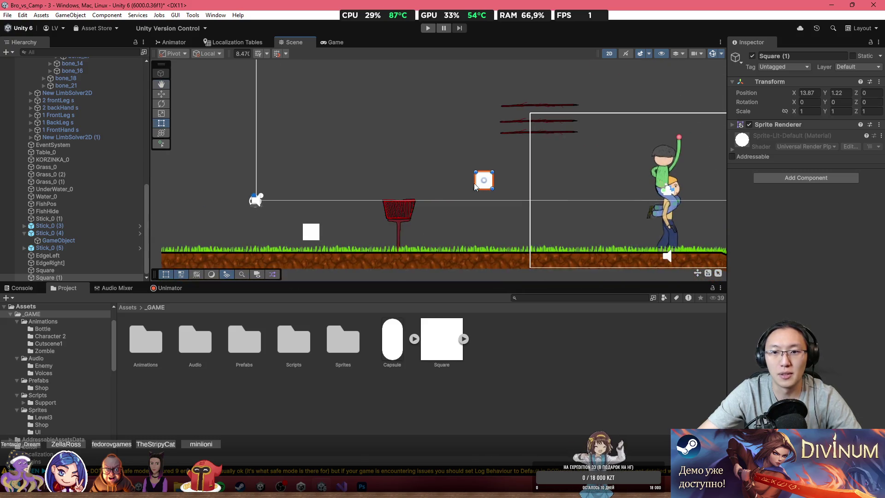
{"action": "left_click_drag", "start_coordinate": [486, 184], "coordinate": [475, 237]}
Nudge the left white square slightly right and the right one slightly left, toward the basket.
{"action": "left_click_drag", "start_coordinate": [311, 232], "coordinate": [314, 232]}
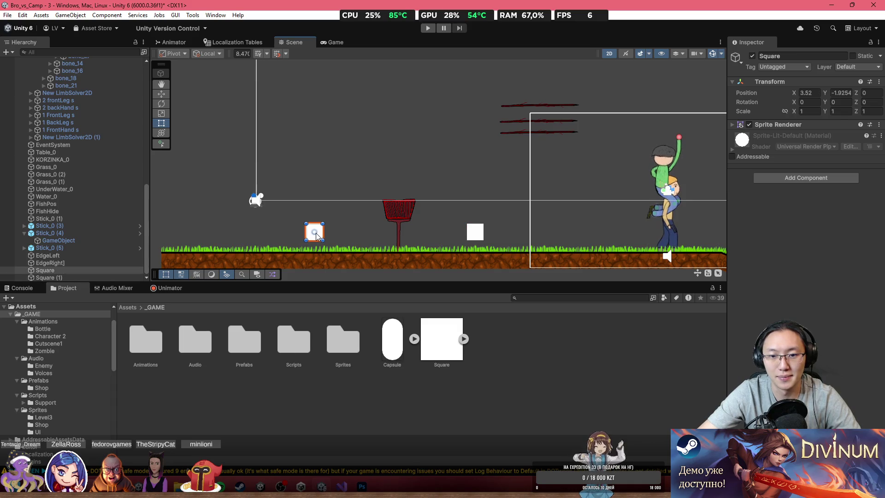
{"action": "left_click", "coordinate": [477, 238]}
{"action": "scroll", "coordinate": [441, 183], "scroll_direction": "down", "scroll_amount": 5}
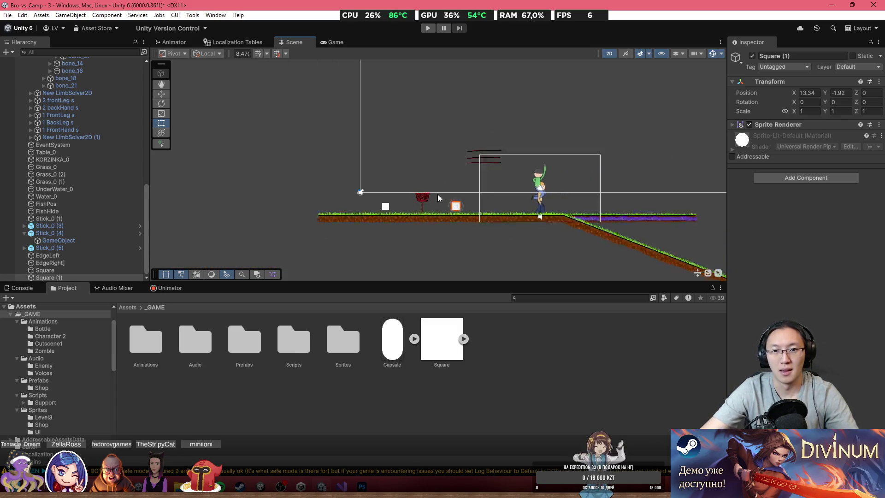
{"action": "scroll", "coordinate": [423, 192], "scroll_direction": "up", "scroll_amount": 10}
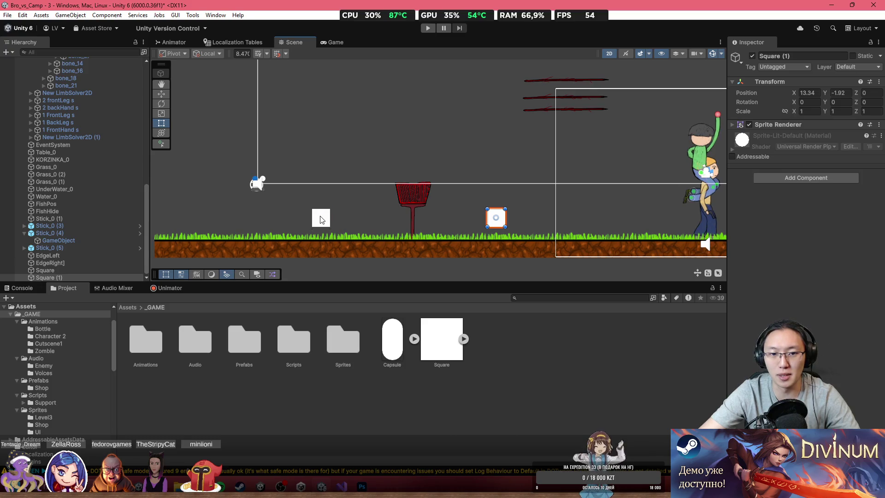
{"action": "left_click_drag", "start_coordinate": [323, 220], "coordinate": [327, 223]}
{"action": "left_click_drag", "start_coordinate": [504, 217], "coordinate": [497, 217]}
Select the lower stick, Stick_0 (3), to inspect its settings.
{"action": "left_click", "coordinate": [542, 111]}
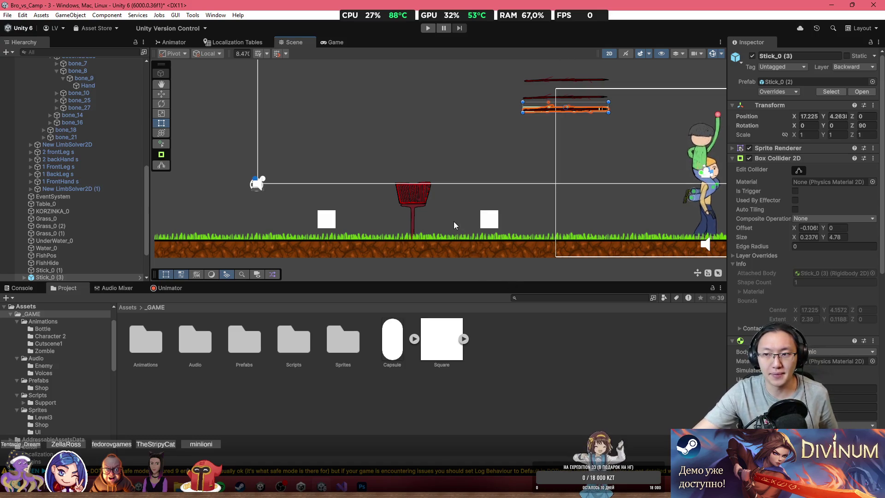
{"action": "scroll", "coordinate": [563, 134], "scroll_direction": "up", "scroll_amount": 2}
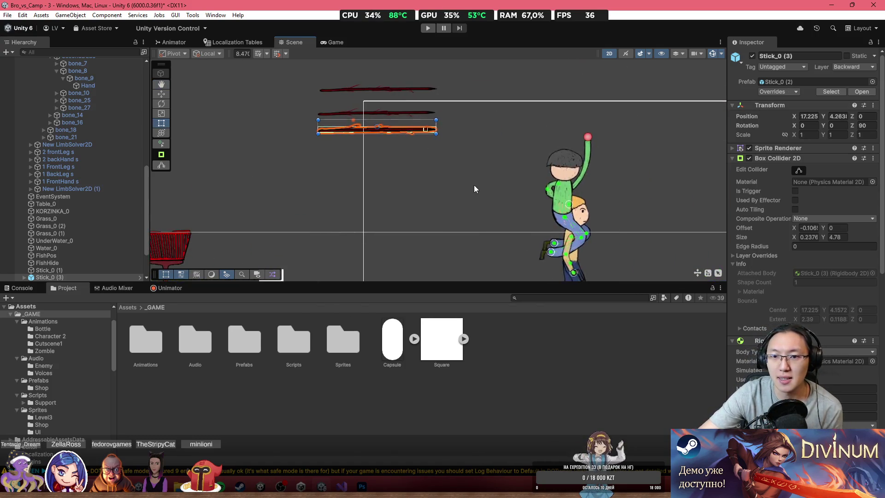
{"action": "scroll", "coordinate": [430, 127], "scroll_direction": "down", "scroll_amount": 2}
{"action": "scroll", "coordinate": [429, 130], "scroll_direction": "up", "scroll_amount": 5}
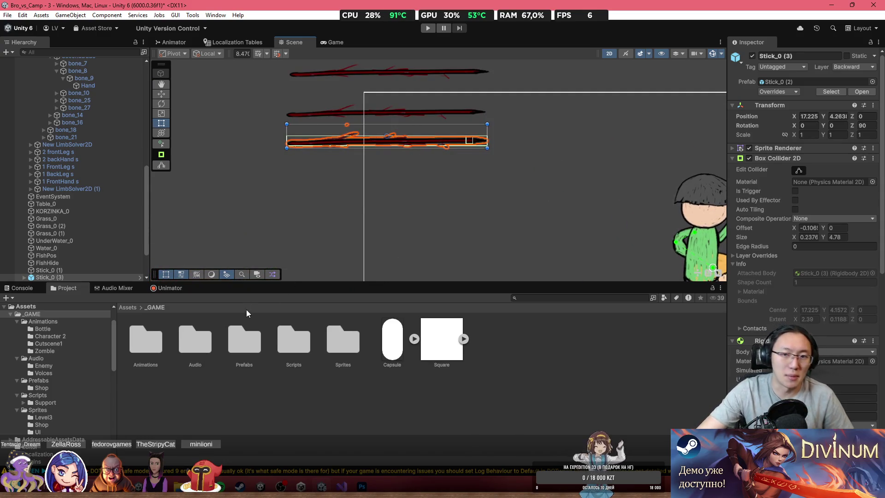
Recentre the level view, review the stick's Rigidbody 2D, then bring up Stick.cs in Visual Studio.
{"action": "mouse_move", "coordinate": [343, 487]}
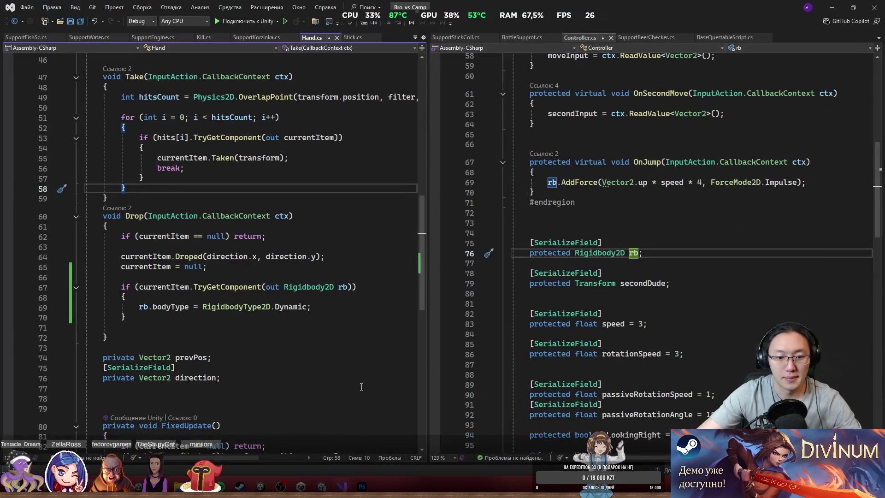
{"action": "scroll", "coordinate": [421, 241], "scroll_direction": "down", "scroll_amount": 6}
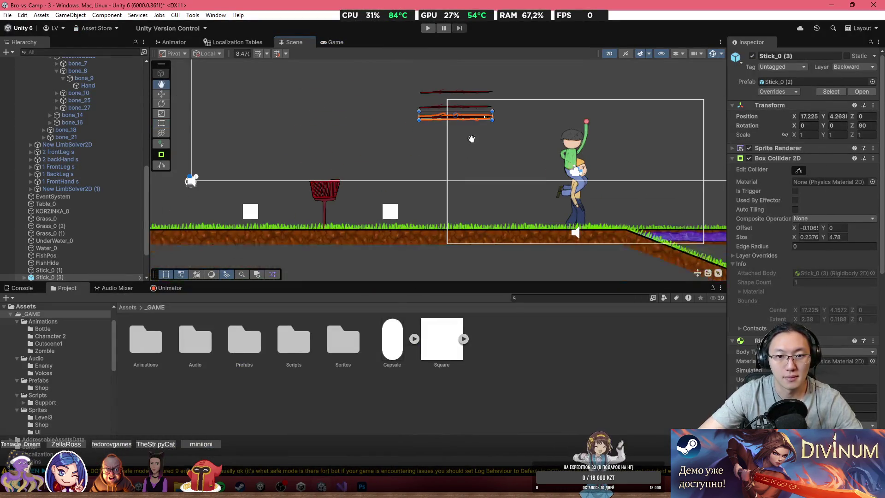
{"action": "left_click_drag", "start_coordinate": [488, 178], "coordinate": [453, 211]}
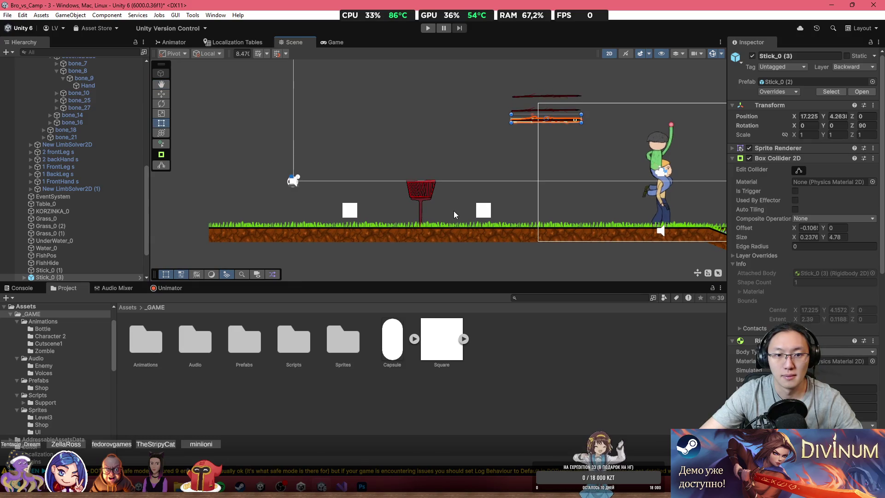
{"action": "scroll", "coordinate": [582, 162], "scroll_direction": "down", "scroll_amount": 2}
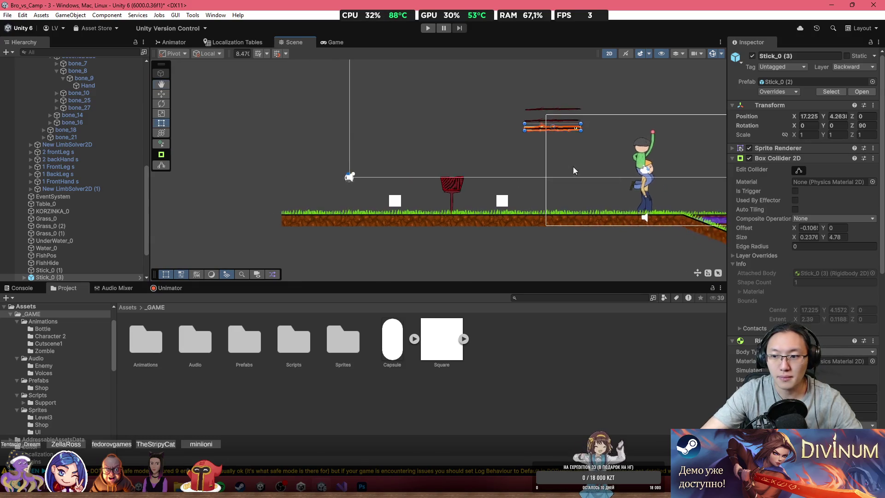
{"action": "left_click_drag", "start_coordinate": [581, 162], "coordinate": [471, 195]}
{"action": "scroll", "coordinate": [798, 304], "scroll_direction": "down", "scroll_amount": 8}
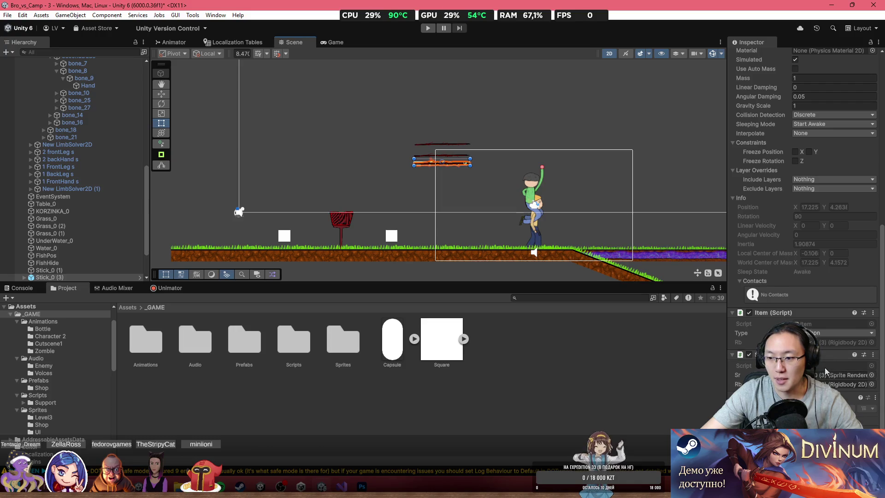
{"action": "left_click", "coordinate": [26, 306]}
{"action": "key", "text": "alt+Tab"}
Open SupportStickColl.cs and start a new line after the Fish if-block.
{"action": "left_click", "coordinate": [286, 262]}
{"action": "scroll", "coordinate": [285, 282], "scroll_direction": "down", "scroll_amount": 2}
{"action": "scroll", "coordinate": [286, 282], "scroll_direction": "down", "scroll_amount": 1}
{"action": "scroll", "coordinate": [691, 249], "scroll_direction": "up", "scroll_amount": 4}
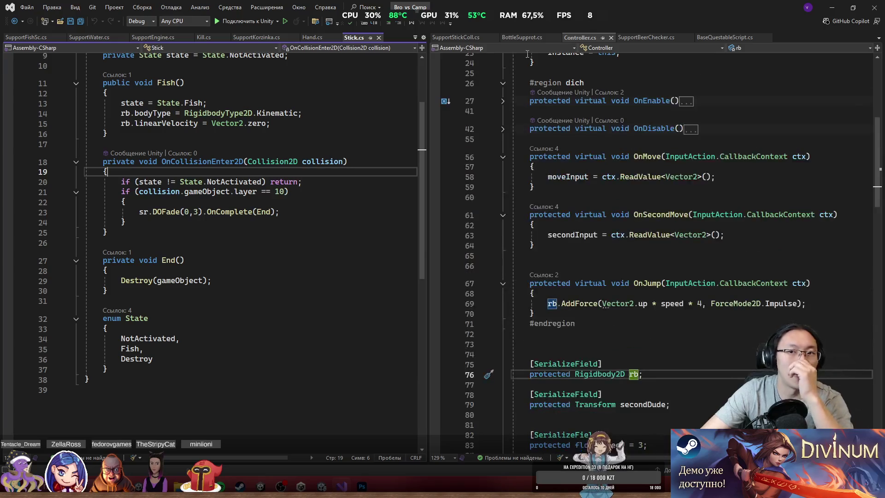
{"action": "left_click", "coordinate": [469, 38]}
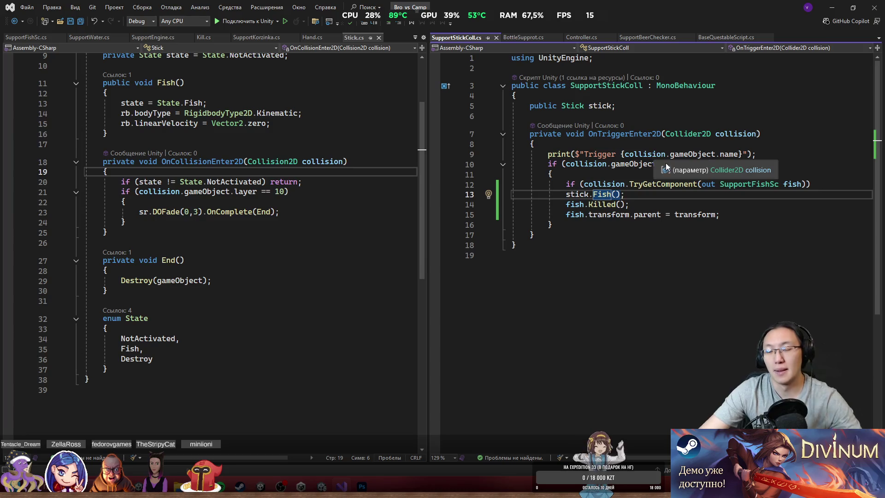
{"action": "left_click_drag", "start_coordinate": [607, 164], "coordinate": [755, 173]}
{"action": "left_click", "coordinate": [583, 164]}
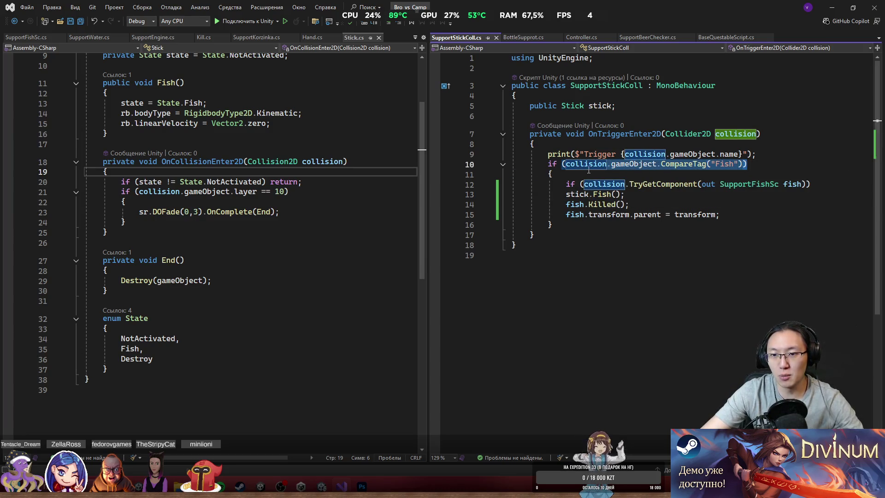
{"action": "left_click", "coordinate": [555, 168]}
{"action": "left_click", "coordinate": [646, 233]}
{"action": "key", "text": "Up"}
{"action": "key", "text": "Return"}
Write an empty else if (collision.gameObject.layer == 10) { } branch.
{"action": "type", "text": "if ("}
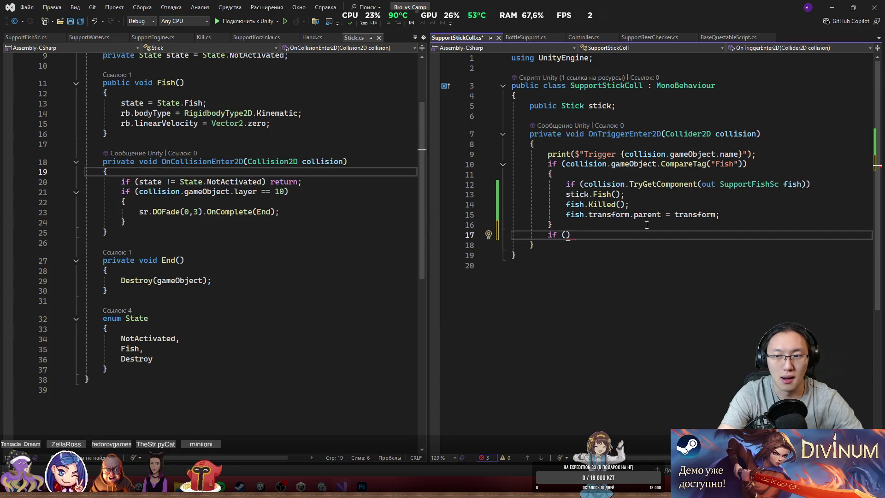
{"action": "key", "text": "BackSpace"}
{"action": "key", "text": "BackSpace"}
{"action": "key", "text": "BackSpace"}
{"action": "type", "text": "}"}
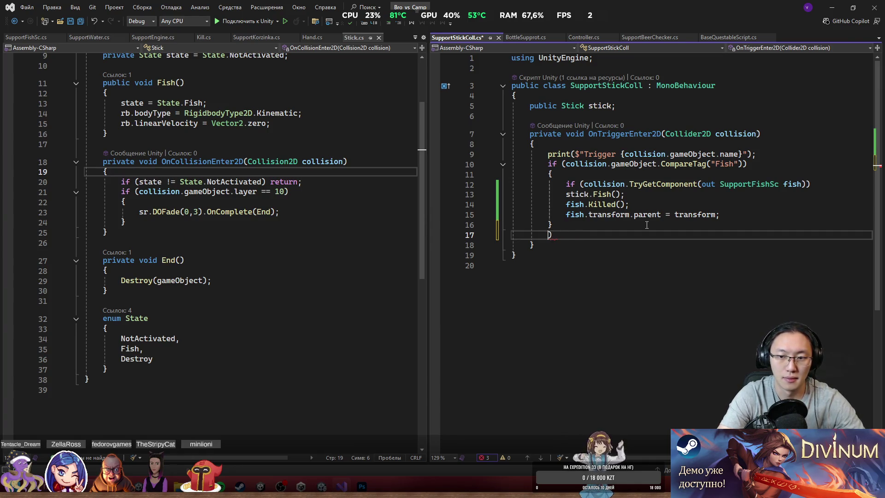
{"action": "key", "text": "BackSpace"}
{"action": "type", "text": "else"}
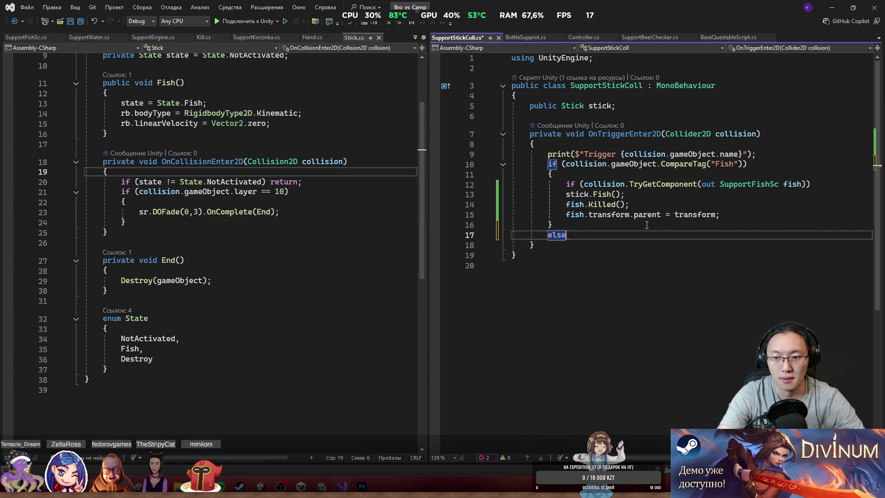
{"action": "type", "text": " if (collision.gameObject.la"}
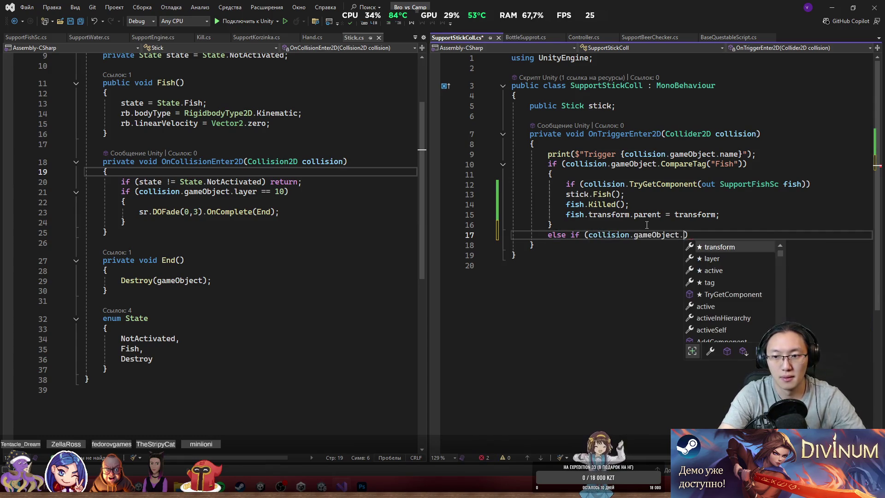
{"action": "key", "text": "Tab"}
{"action": "type", "text": "10"}
{"action": "key", "text": "End"}
{"action": "key", "text": "Return"}
{"action": "type", "text": "{"}
{"action": "key", "text": "Return"}
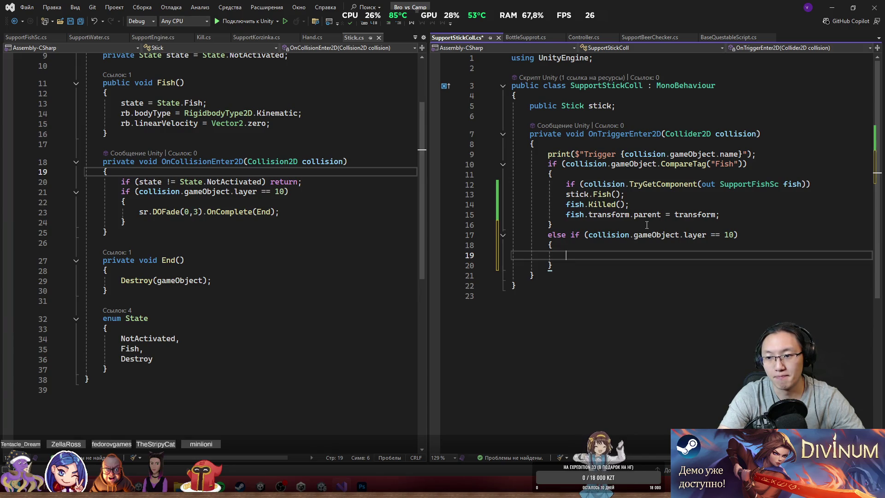
{"action": "left_click", "coordinate": [603, 117]}
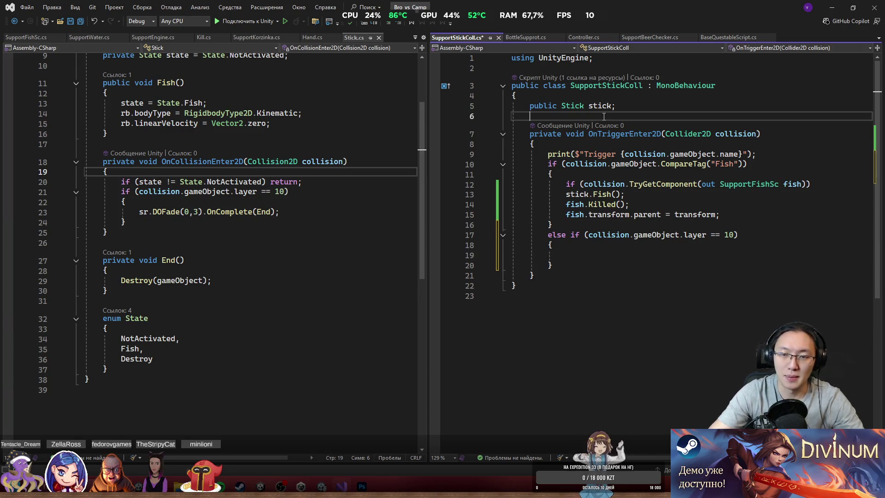
Declare a public LayerMask clay; field in SupportStickColl.
{"action": "key", "text": "Return"}
{"action": "key", "text": "Return"}
{"action": "key", "text": "Up"}
{"action": "type", "text": "If ("}
{"action": "key", "text": "BackSpace"}
{"action": "key", "text": "BackSpace"}
{"action": "key", "text": "BackSpace"}
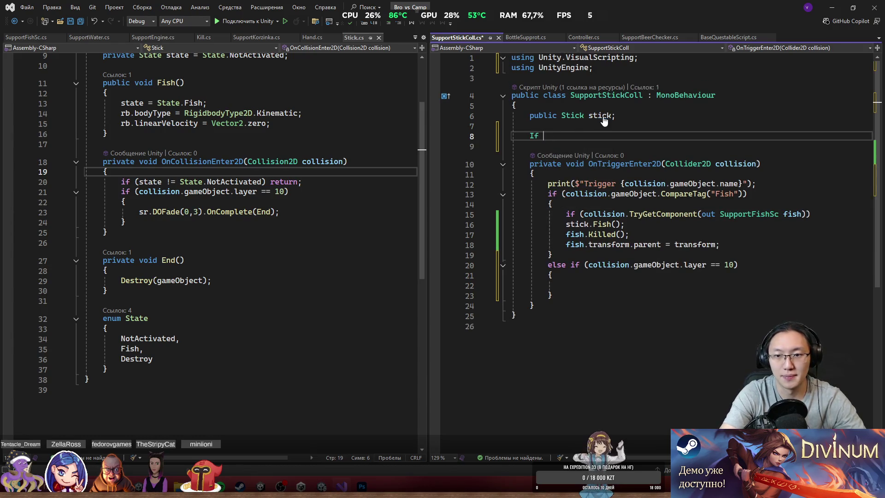
{"action": "type", "text": "public "}
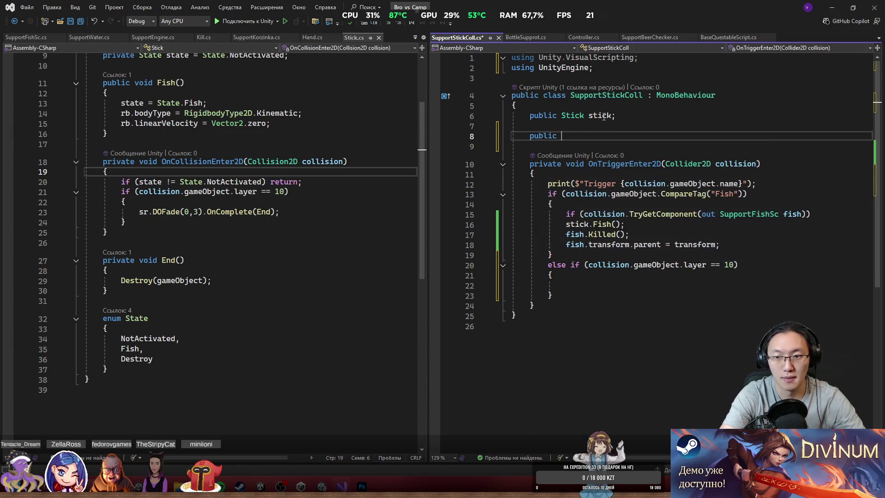
{"action": "type", "text": "c"}
{"action": "key", "text": "BackSpace"}
{"action": "type", "text": "Laye"}
{"action": "key", "text": "Tab"}
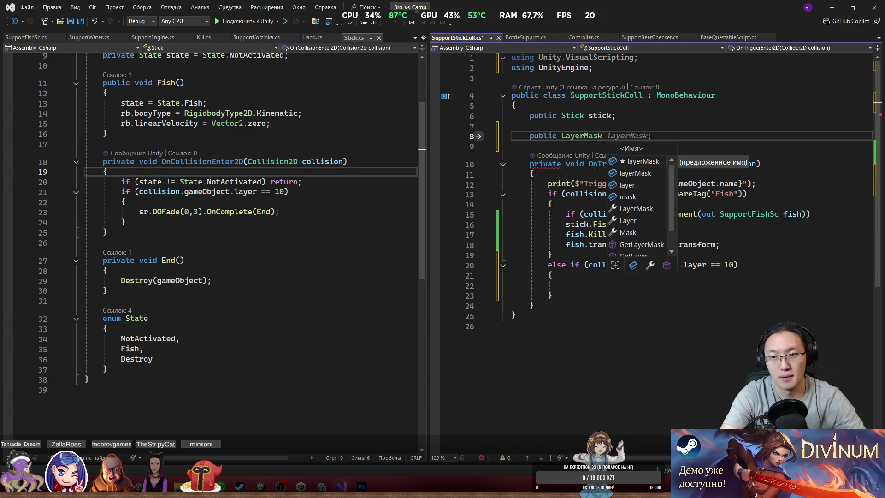
{"action": "type", "text": "clay;"}
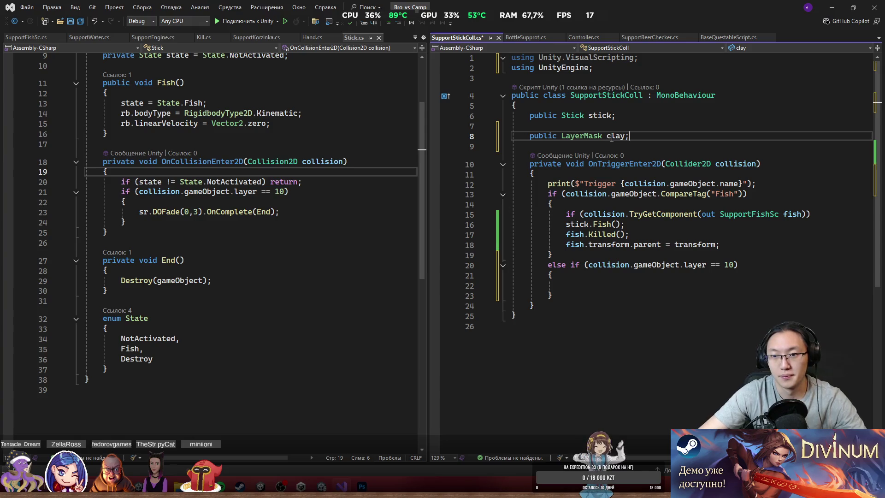
Replace the layer 10 condition with a test of the collider's layer against the clay mask.
{"action": "left_click_drag", "start_coordinate": [586, 265], "coordinate": [736, 267]}
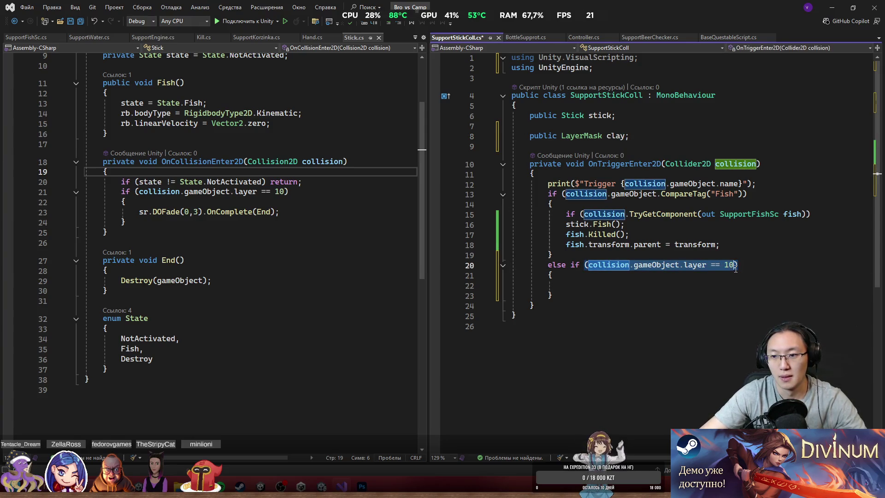
{"action": "type", "text": "(((_"}
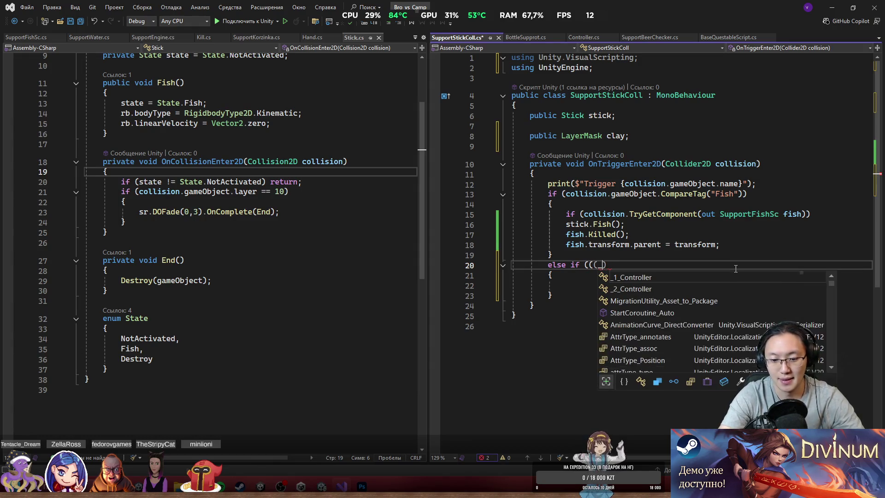
{"action": "type", "text": "1<<"}
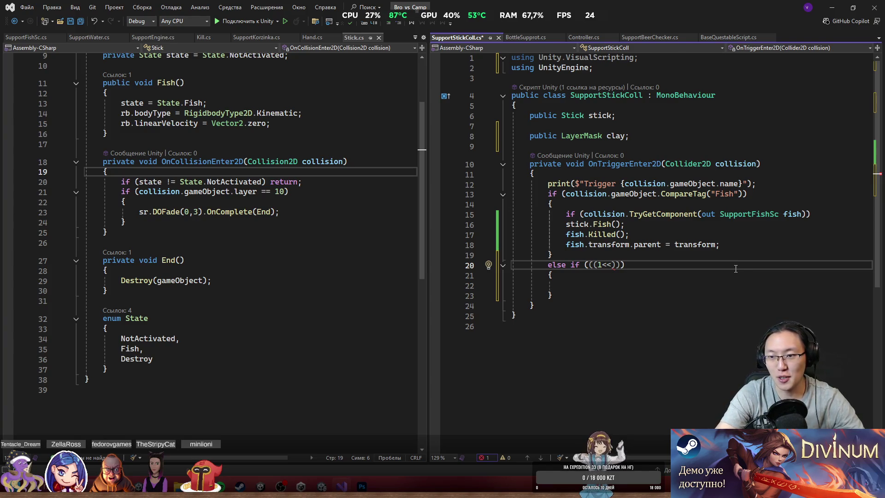
{"action": "key", "text": "Tab"}
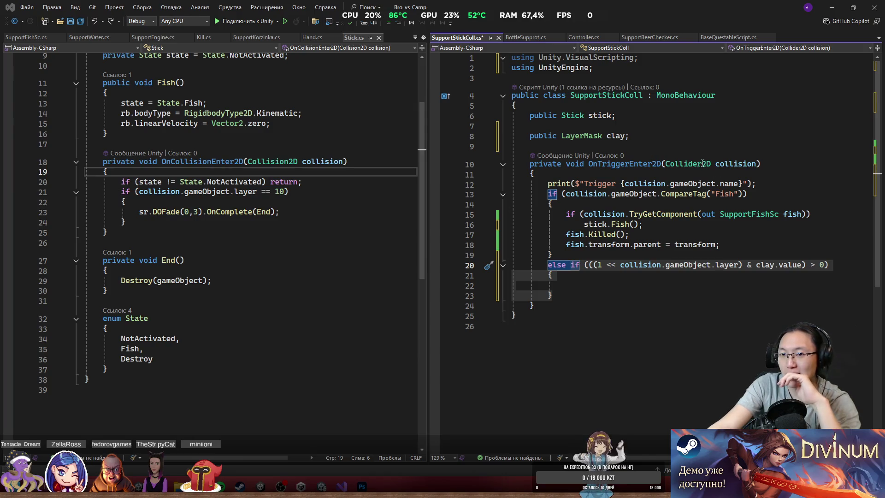
Rewrite the condition as (clay.value & (1 << collision.gameObject.layer)) != 0.
{"action": "left_click", "coordinate": [813, 264]}
{"action": "key", "text": "BackSpace"}
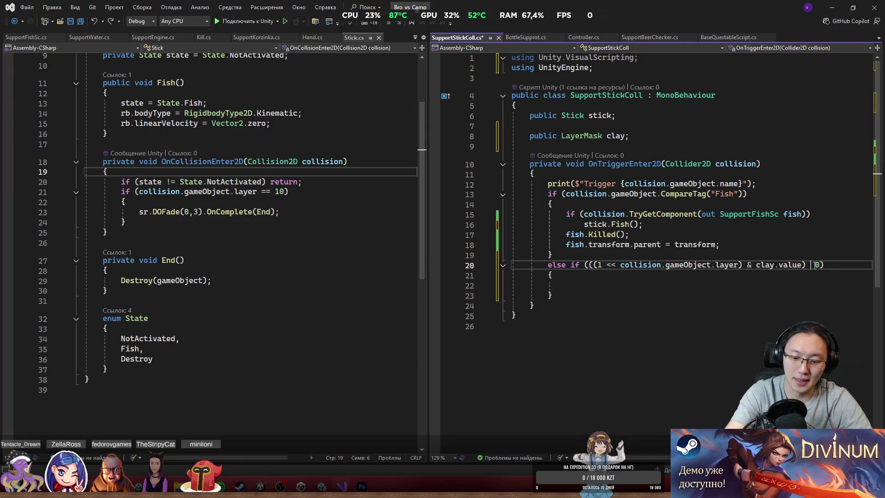
{"action": "type", "text": "!="}
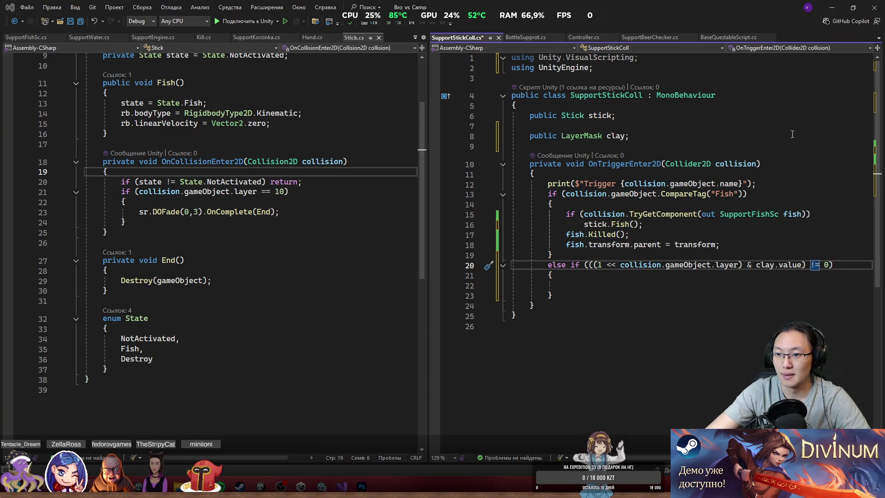
{"action": "left_click_drag", "start_coordinate": [756, 264], "coordinate": [786, 264]}
{"action": "key", "text": "BackSpace"}
{"action": "key", "text": "BackSpace"}
{"action": "key", "text": "BackSpace"}
{"action": "key", "text": "BackSpace"}
{"action": "key", "text": "ctrl+Left"}
{"action": "key", "text": "ctrl+Left"}
{"action": "key", "text": "ctrl+Left"}
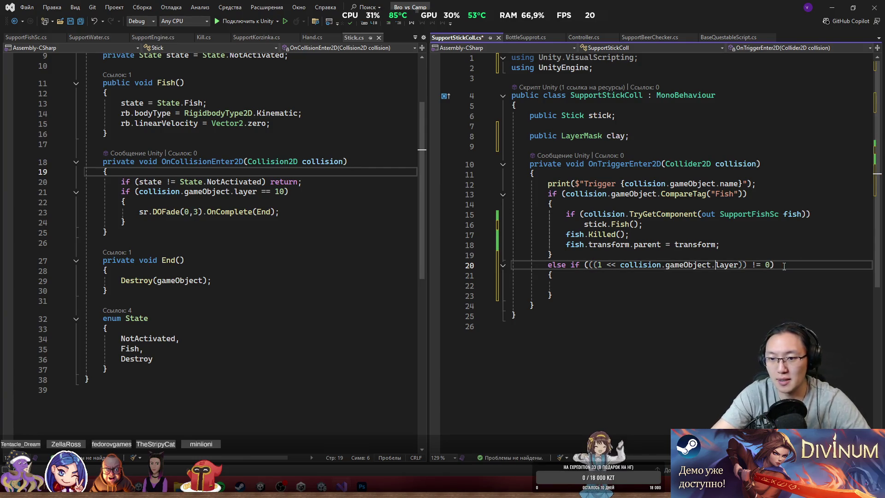
{"action": "key", "text": "ctrl+z"}
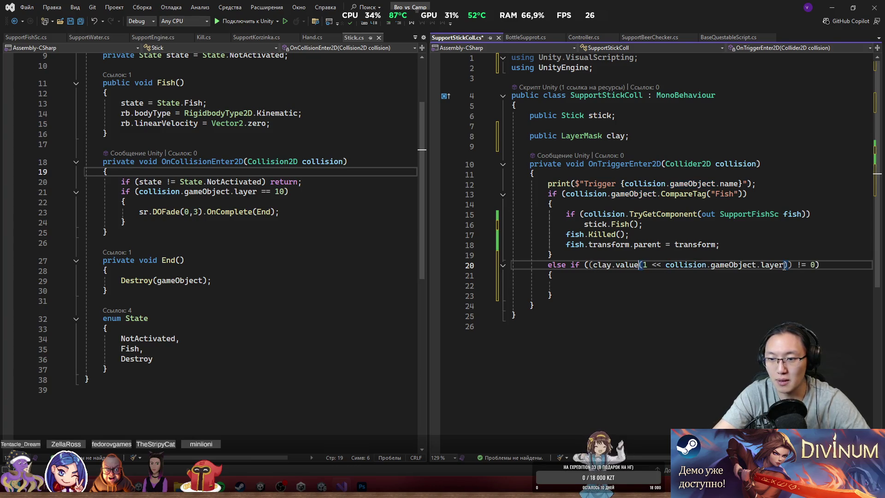
{"action": "key", "text": "ctrl+y"}
{"action": "type", "text": "clay.value &"}
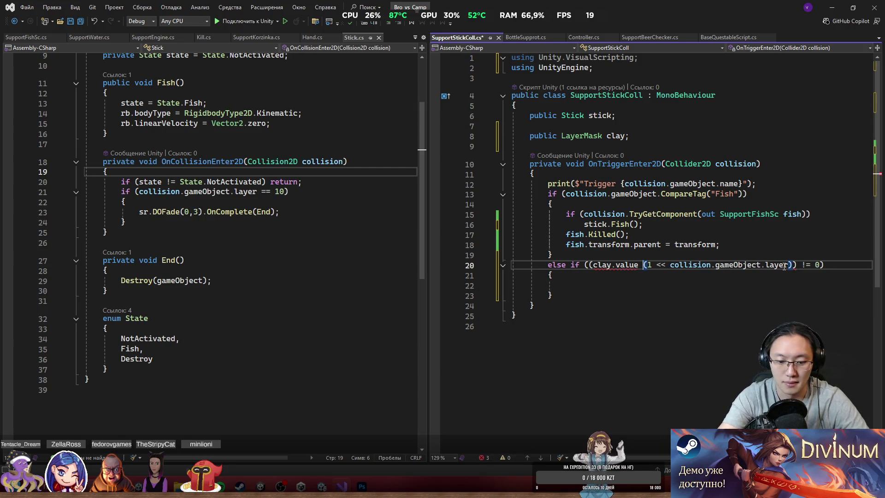
{"action": "key", "text": "BackSpace"}
{"action": "type", "text": "&"}
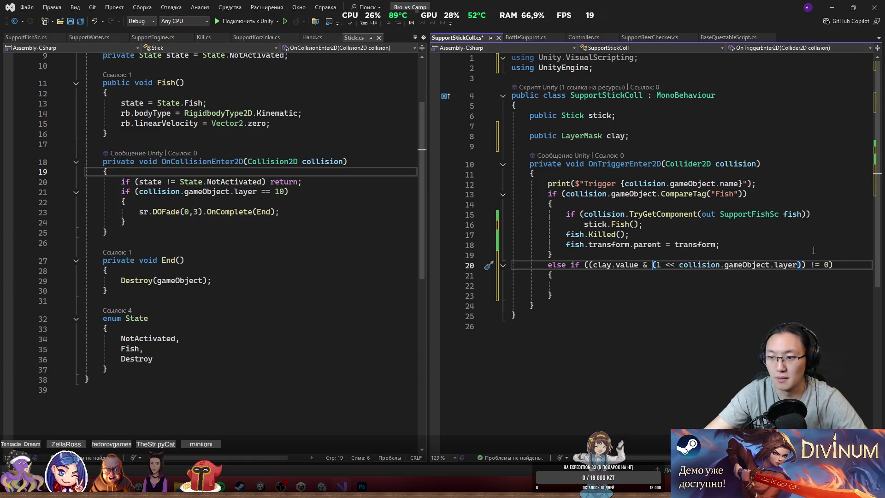
Save SupportStickColl.cs and review the empty clay else-if block.
{"action": "left_click", "coordinate": [646, 276]}
{"action": "key", "text": "ctrl+s"}
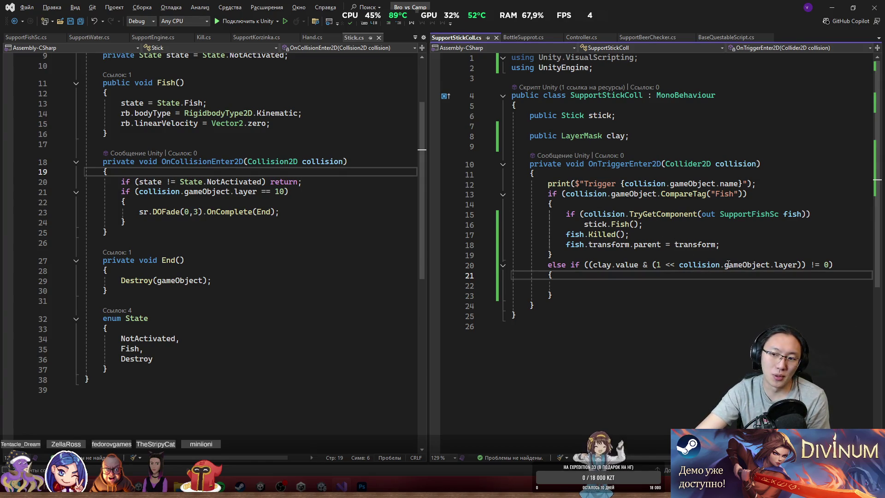
{"action": "mouse_move", "coordinate": [764, 268]}
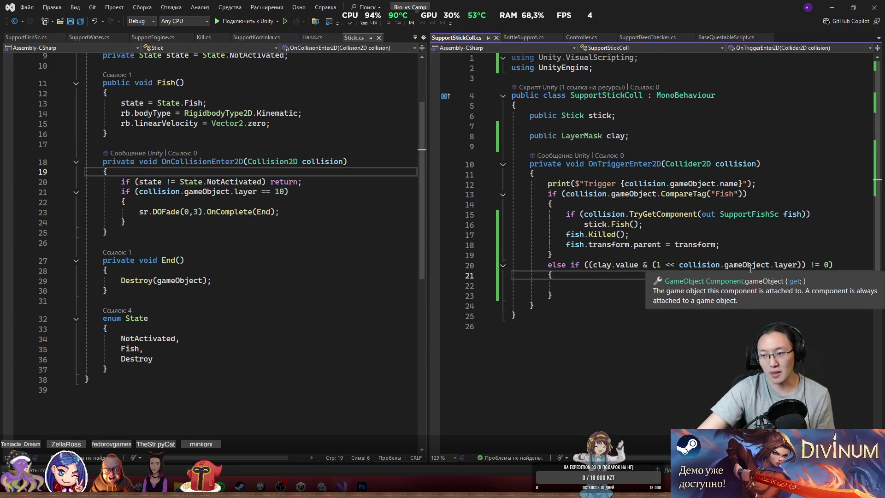
{"action": "left_click", "coordinate": [753, 291]}
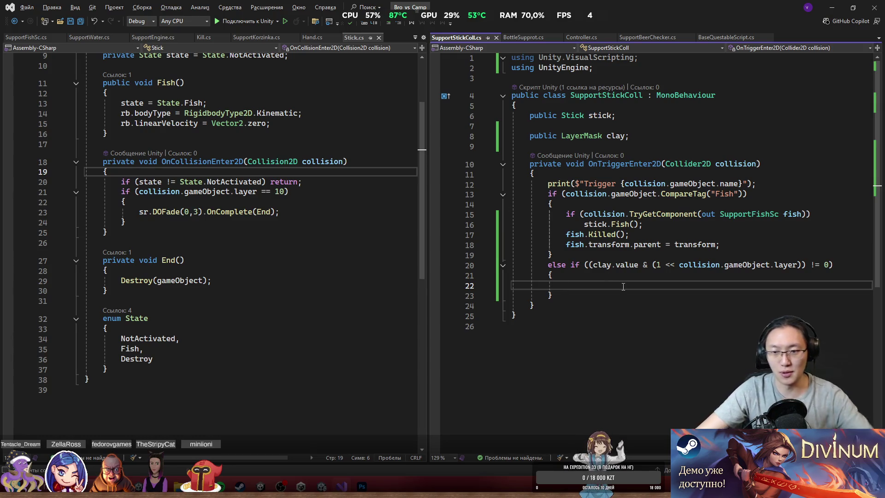
{"action": "scroll", "coordinate": [606, 309], "scroll_direction": "down", "scroll_amount": 2}
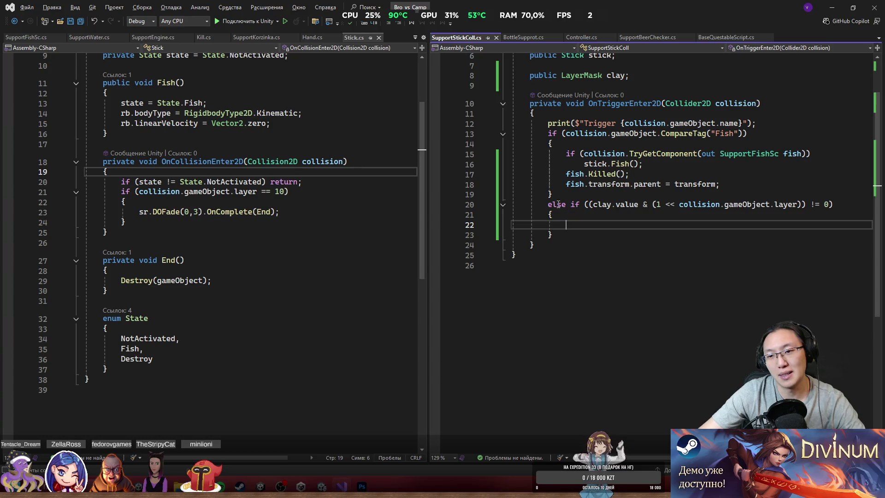
{"action": "left_click_drag", "start_coordinate": [557, 205], "coordinate": [627, 233]}
{"action": "left_click", "coordinate": [627, 225]}
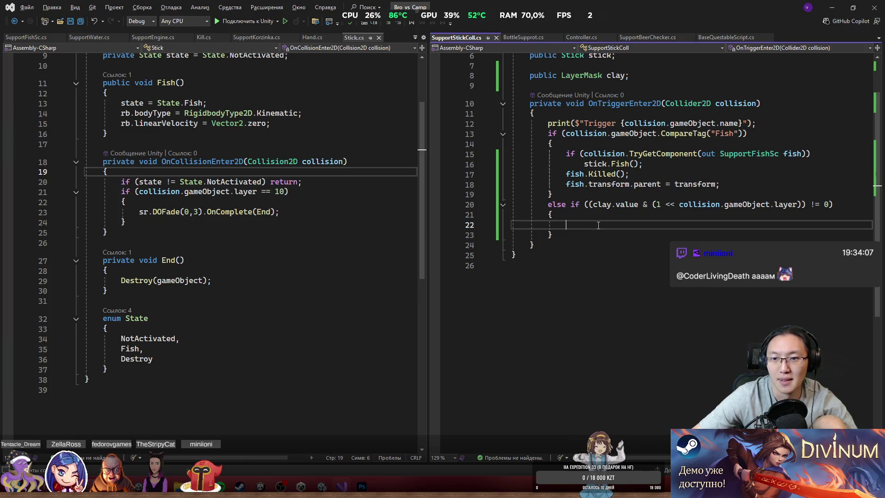
{"action": "scroll", "coordinate": [385, 237], "scroll_direction": "up", "scroll_amount": 2}
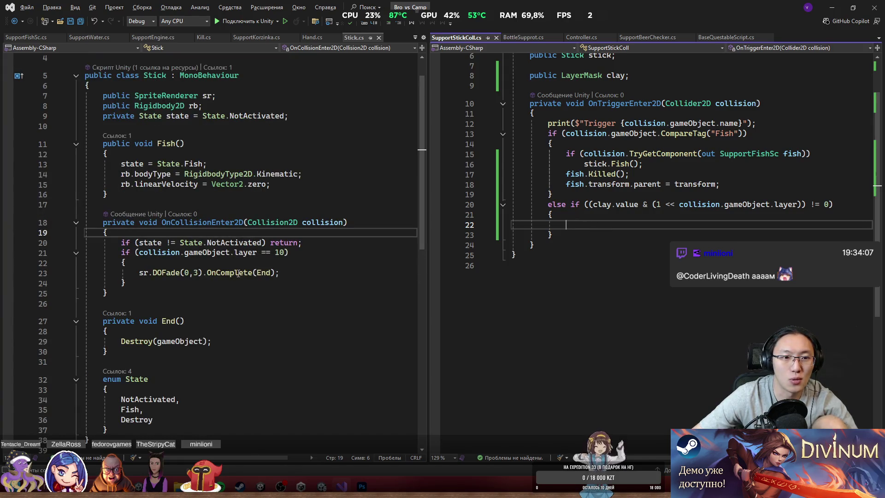
Add an empty public void TouchClay() method to Stick.cs after OnCollisionEnter2D.
{"action": "left_click", "coordinate": [198, 301]}
{"action": "key", "text": "Return"}
{"action": "key", "text": "Return"}
{"action": "key", "text": "Up"}
{"action": "type", "text": "pu"}
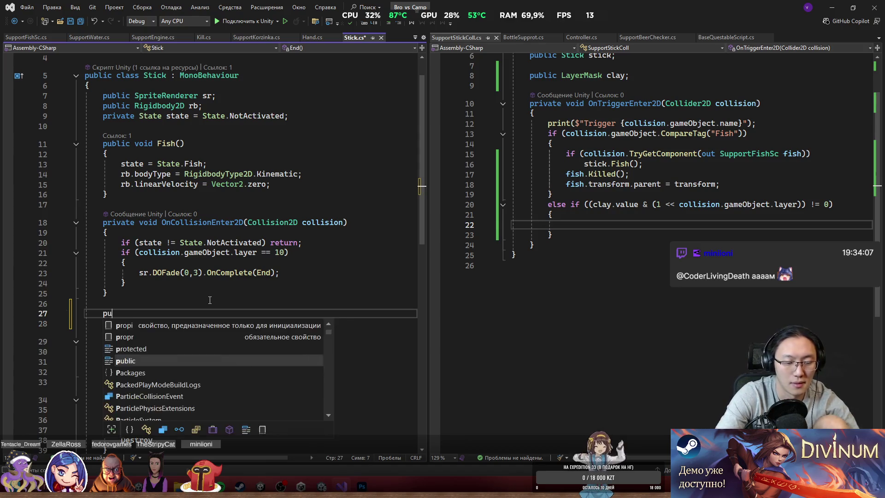
{"action": "type", "text": "blic void "}
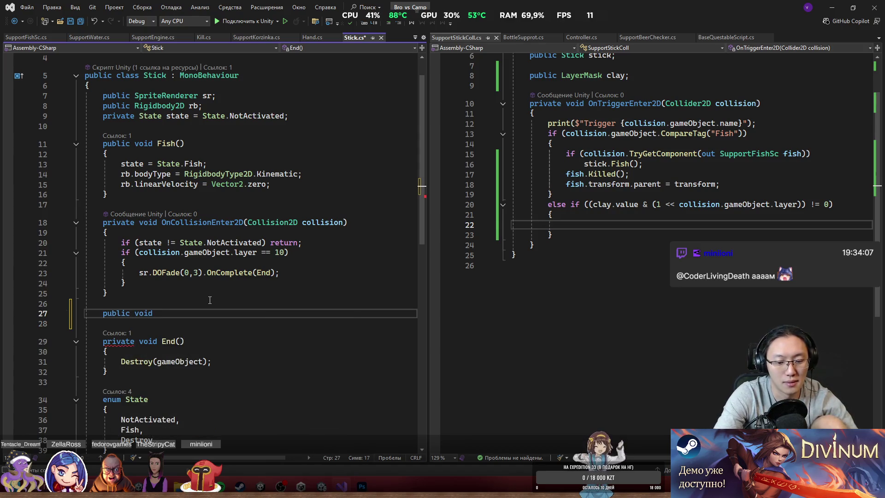
{"action": "type", "text": "Touch"}
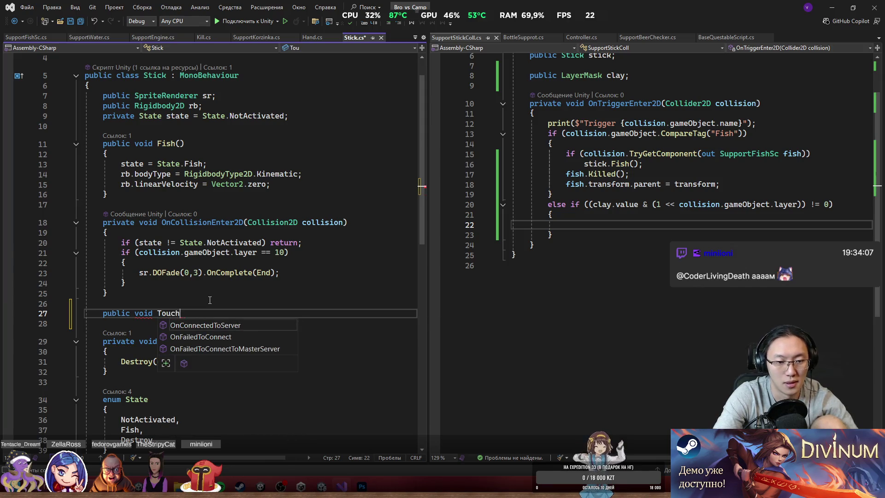
{"action": "type", "text": "C"}
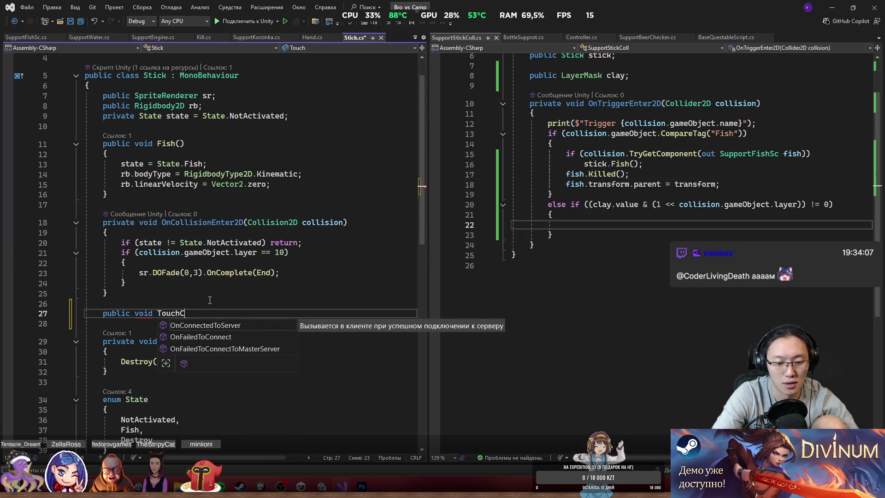
{"action": "type", "text": "lay()P"}
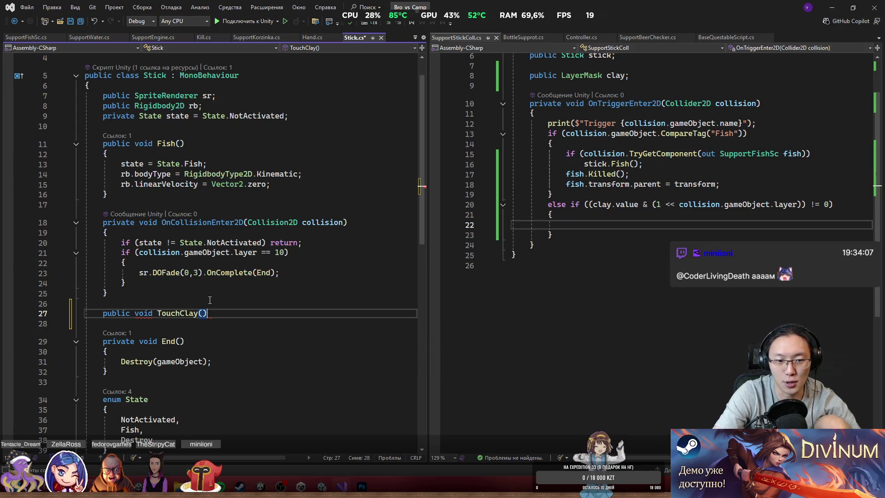
{"action": "type", "text": "{"}
{"action": "key", "text": "Return"}
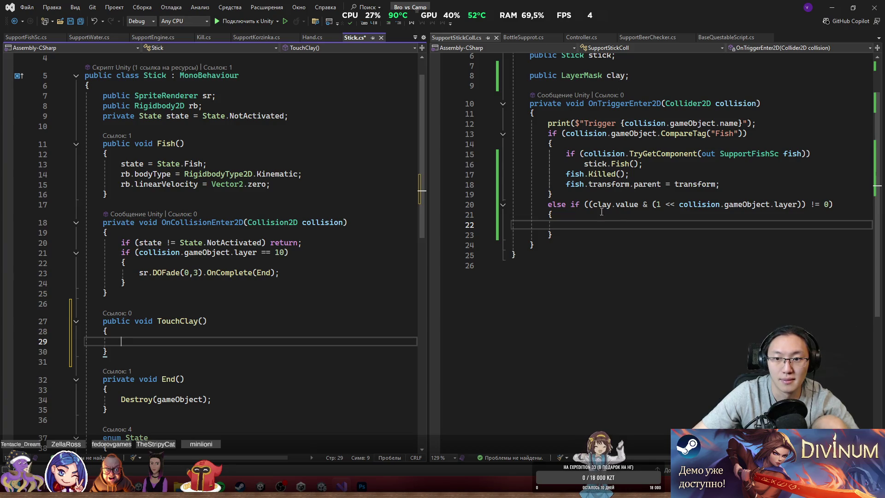
{"action": "type", "text": "s"}
{"action": "key", "text": "BackSpace"}
Call stick.TouchClay(); inside SupportStickColl's clay branch.
{"action": "left_click", "coordinate": [619, 225]}
{"action": "type", "text": "s"}
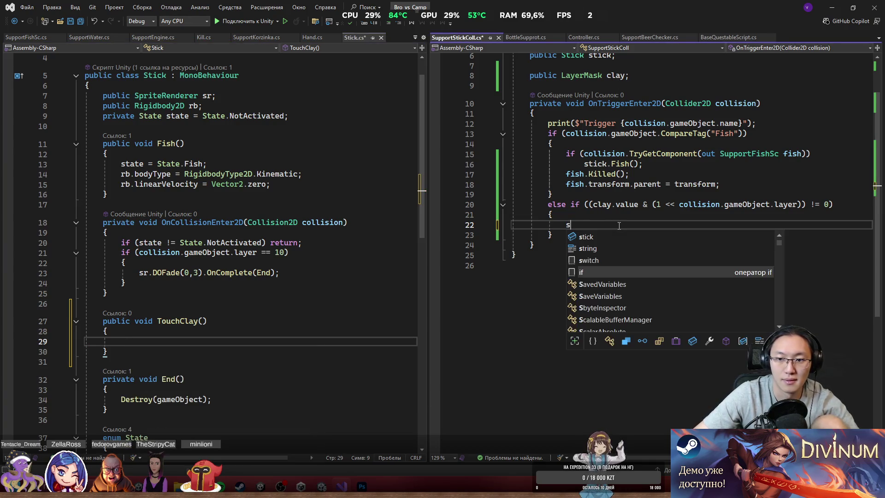
{"action": "type", "text": "tick"}
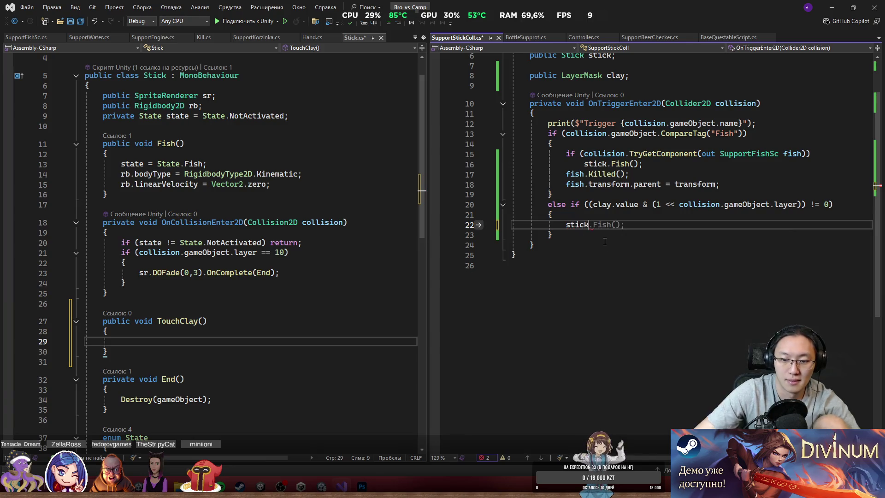
{"action": "type", "text": ".To"}
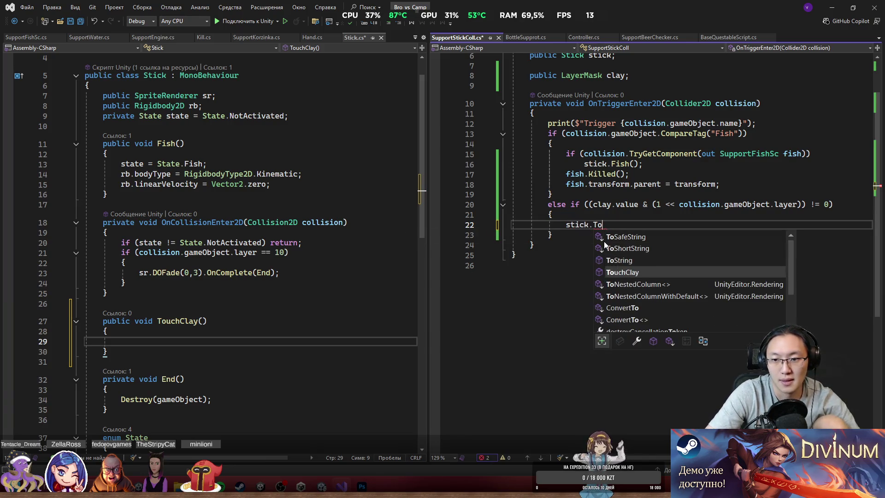
{"action": "key", "text": "Tab"}
{"action": "type", "text": "();"}
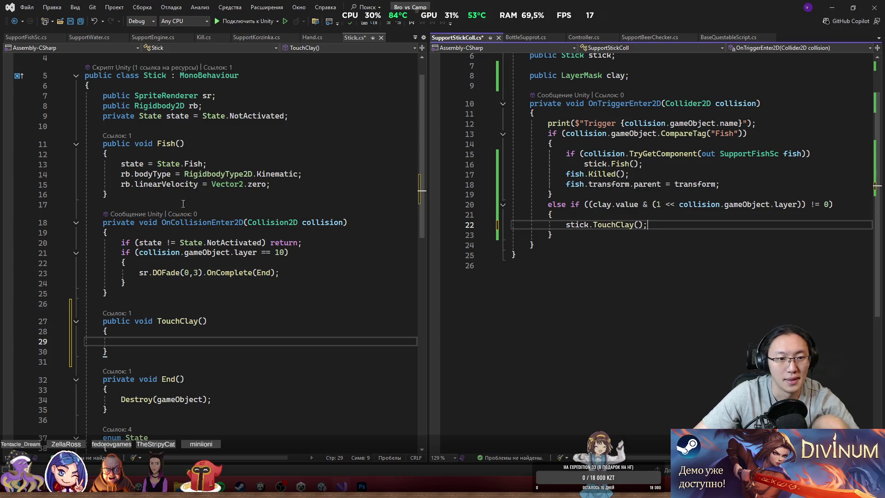
Copy the kinematic and zero-velocity lines from Fish into TouchClay and save Stick.cs.
{"action": "left_click", "coordinate": [184, 184]}
{"action": "left_click_drag", "start_coordinate": [121, 174], "coordinate": [304, 187]}
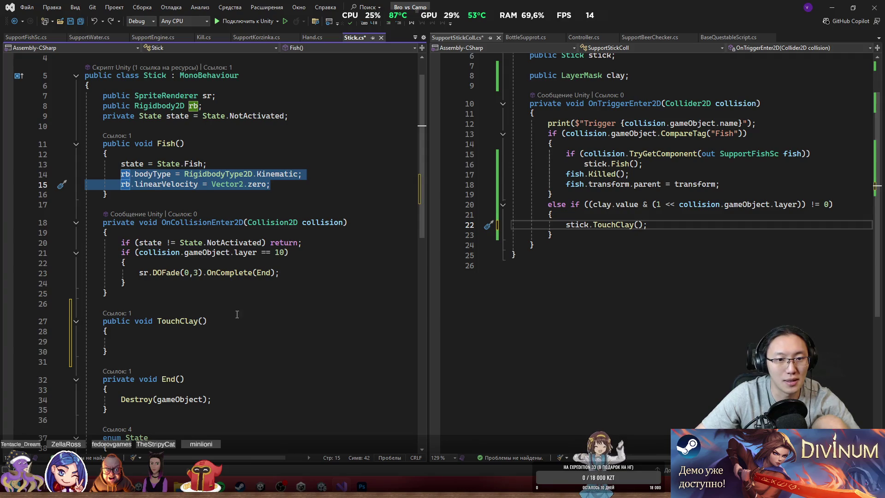
{"action": "key", "text": "ctrl+c"}
{"action": "left_click", "coordinate": [111, 342]}
{"action": "key", "text": "ctrl+v"}
{"action": "key", "text": "ctrl+s"}
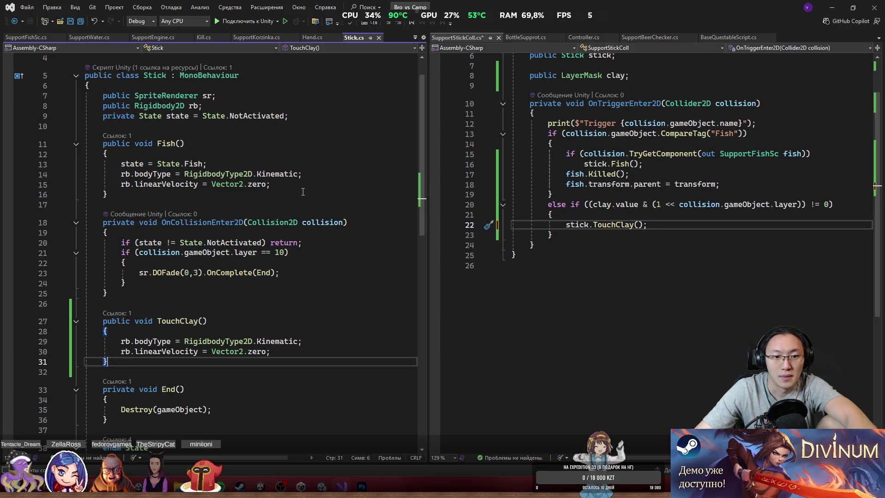
Delete the OnCollisionEnter2D method from Stick.cs.
{"action": "mouse_move", "coordinate": [626, 189]}
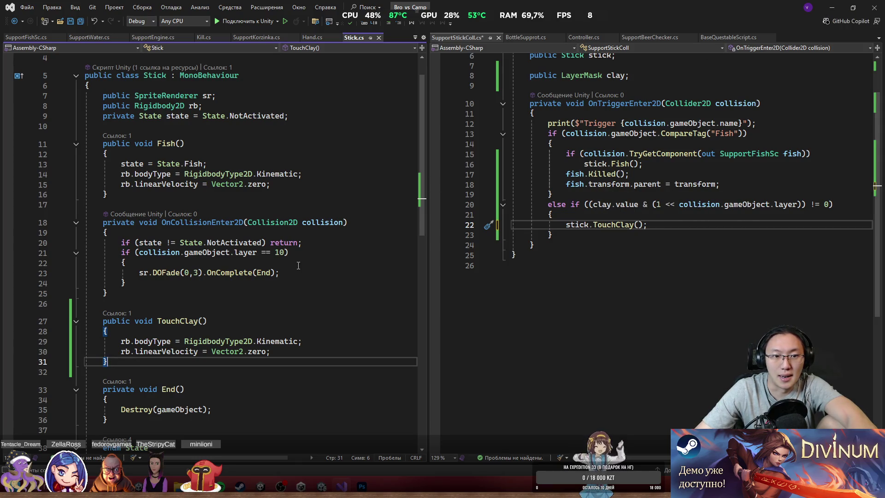
{"action": "double_click", "coordinate": [204, 222]}
{"action": "left_click", "coordinate": [290, 231], "text": "shift"}
{"action": "left_click_drag", "start_coordinate": [290, 232], "coordinate": [221, 292]}
{"action": "left_click", "coordinate": [221, 292]}
{"action": "left_click", "coordinate": [123, 209], "text": "shift"}
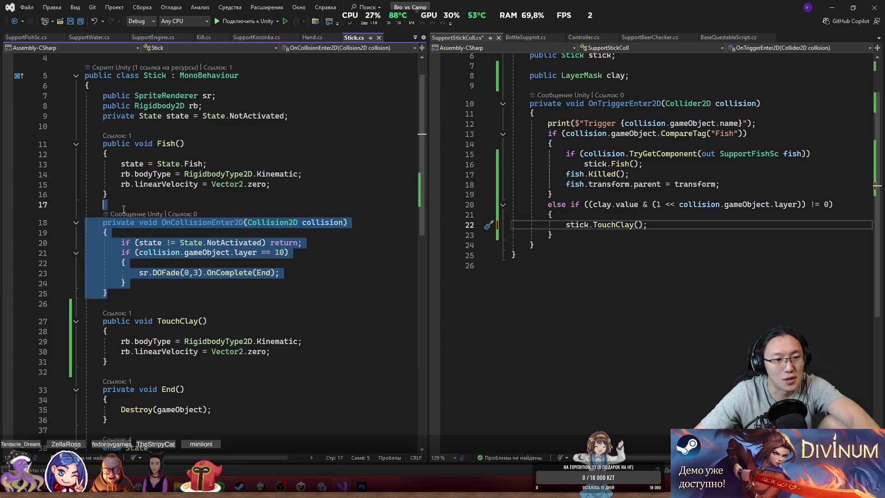
{"action": "key", "text": "Delete"}
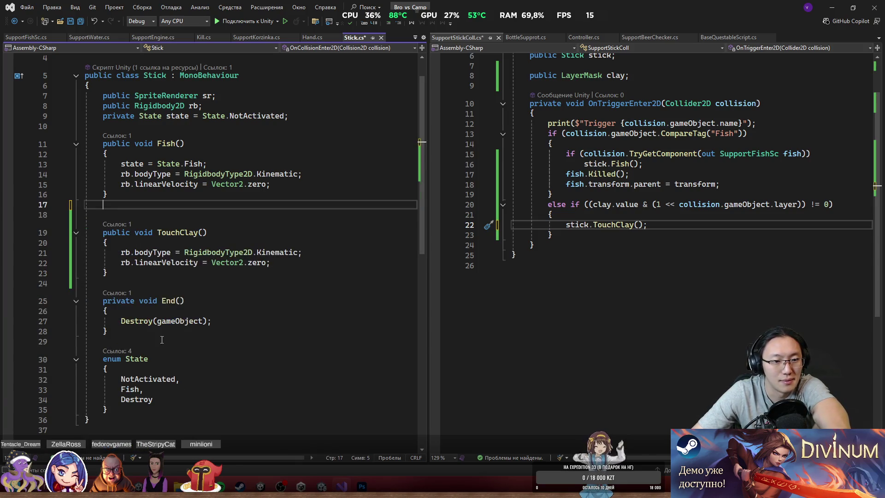
Delete the End method and start an if statement on a new first line of TouchClay.
{"action": "left_click_drag", "start_coordinate": [165, 328], "coordinate": [87, 297]}
{"action": "key", "text": "Delete"}
{"action": "left_click", "coordinate": [285, 322]}
{"action": "left_click", "coordinate": [173, 117]}
{"action": "left_click", "coordinate": [227, 215]}
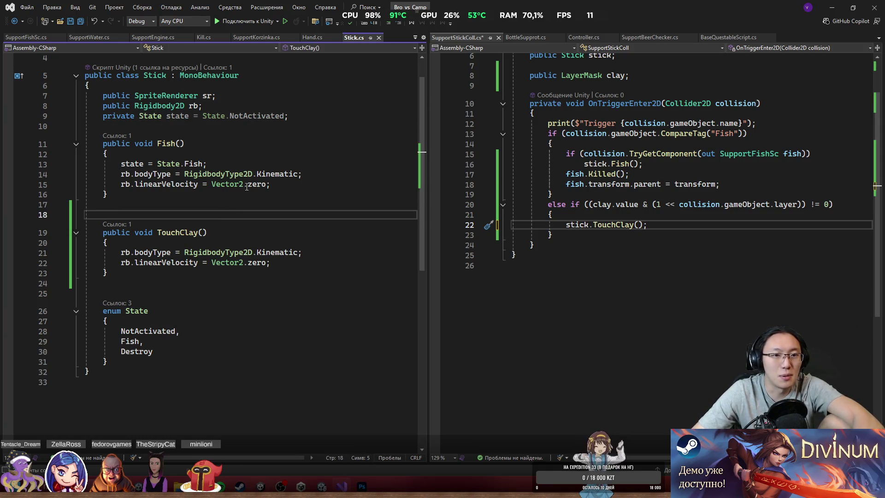
{"action": "left_click", "coordinate": [232, 242]}
{"action": "key", "text": "Return"}
{"action": "type", "text": "."}
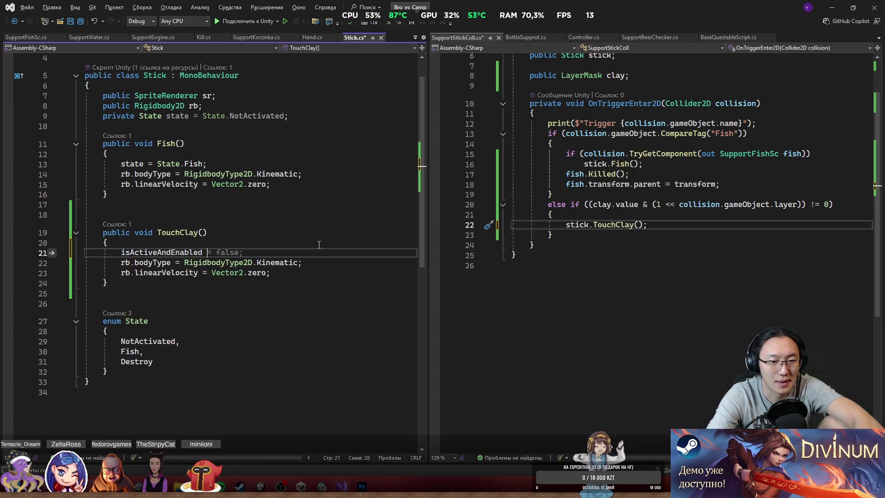
{"action": "type", "text": "if"}
Make TouchClay return early unless state is State.NotActivated, and save Stick.cs.
{"action": "key", "text": "Tab"}
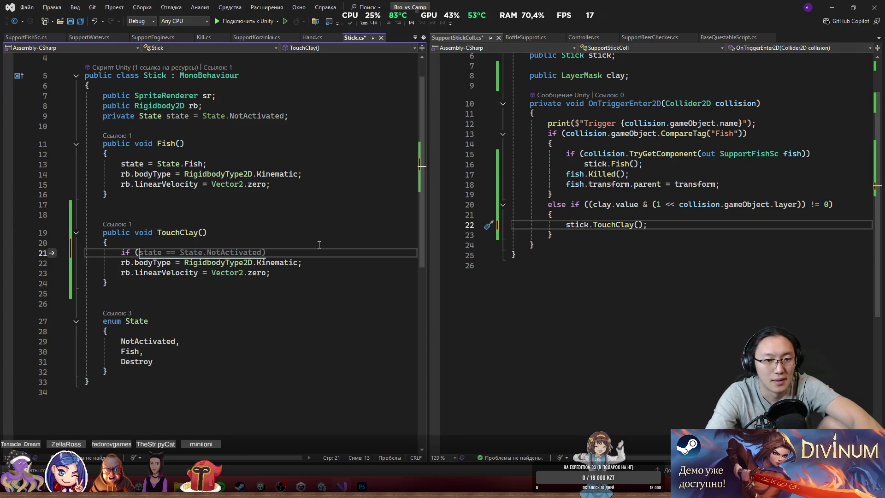
{"action": "key", "text": "ctrl+BackSpace"}
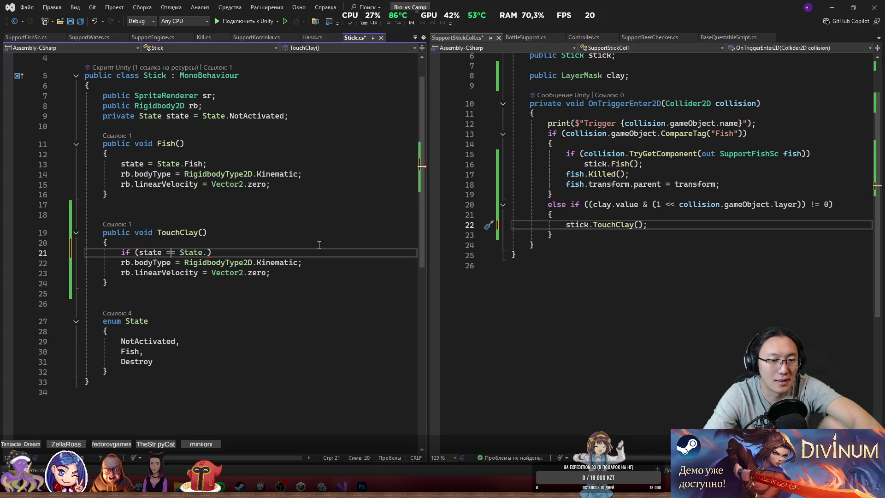
{"action": "key", "text": "ctrl+space"}
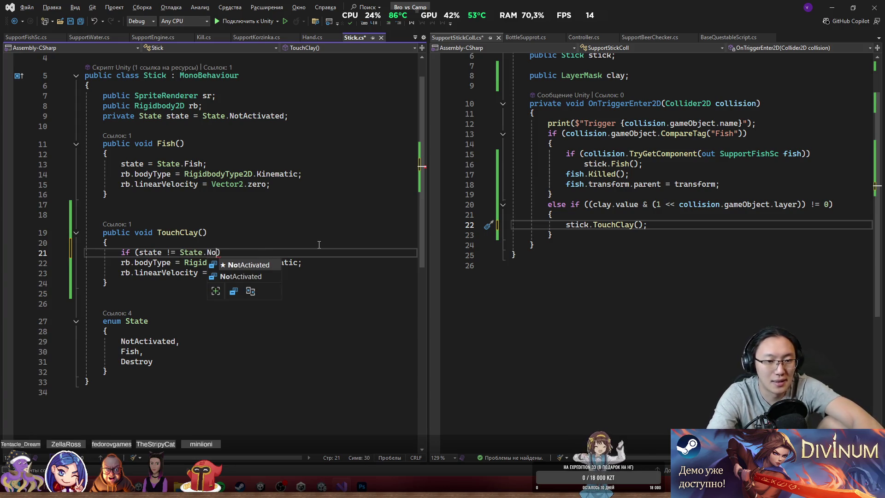
{"action": "key", "text": "Tab"}
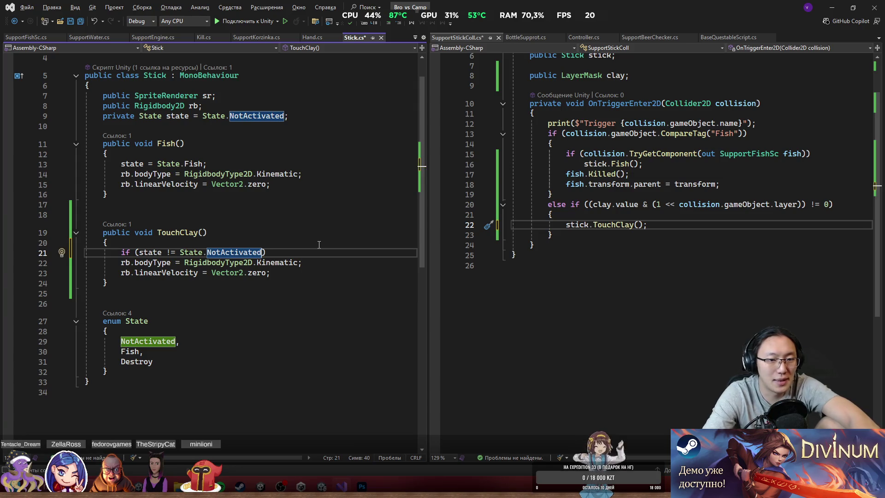
{"action": "key", "text": "End"}
{"action": "type", "text": "re"}
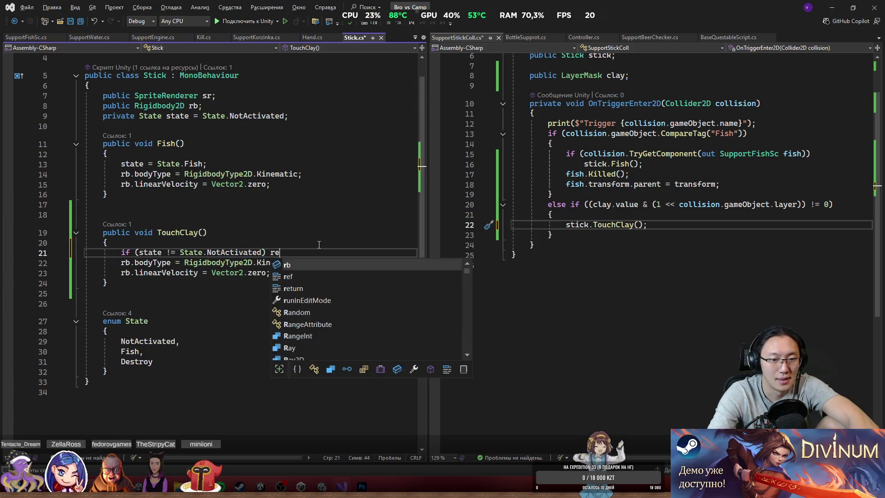
{"action": "type", "text": "turn;"}
{"action": "key", "text": "ctrl+s"}
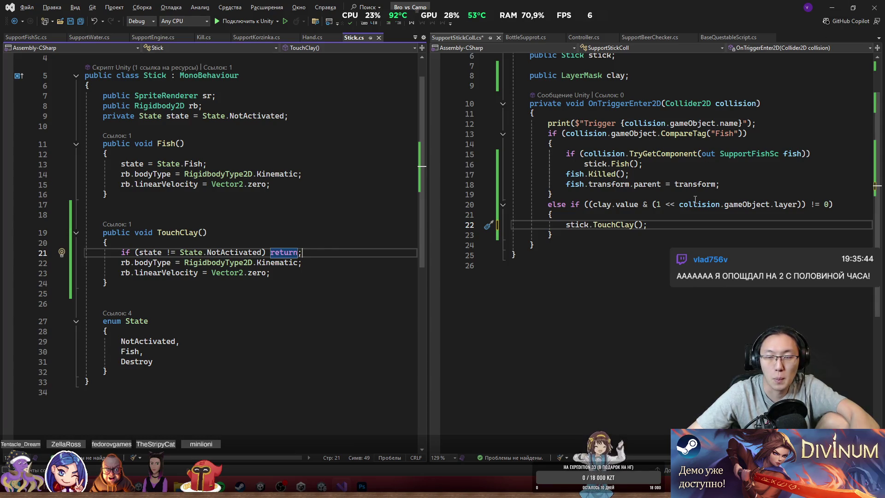
Remove 'using Unity.VisualScripting;' from SupportStickColl.cs, save it, and return to Unity.
{"action": "scroll", "coordinate": [695, 199], "scroll_direction": "up", "scroll_amount": 2}
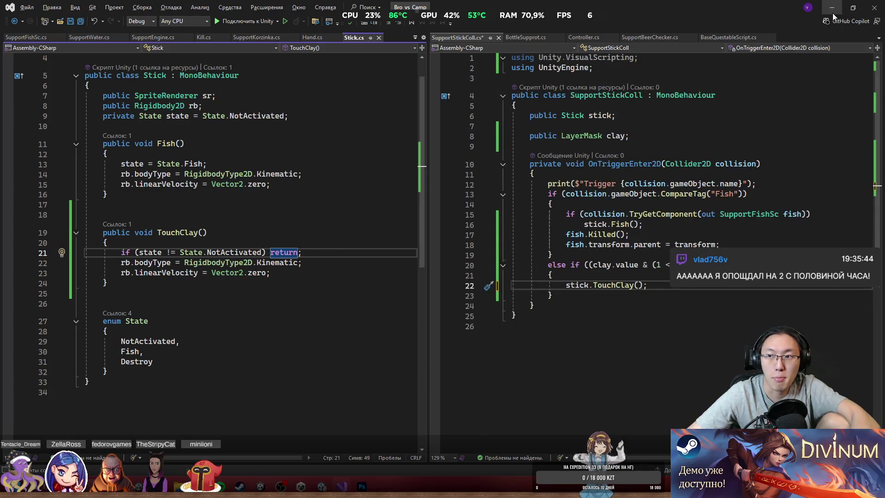
{"action": "triple_click", "coordinate": [576, 58]}
{"action": "key", "text": "Delete"}
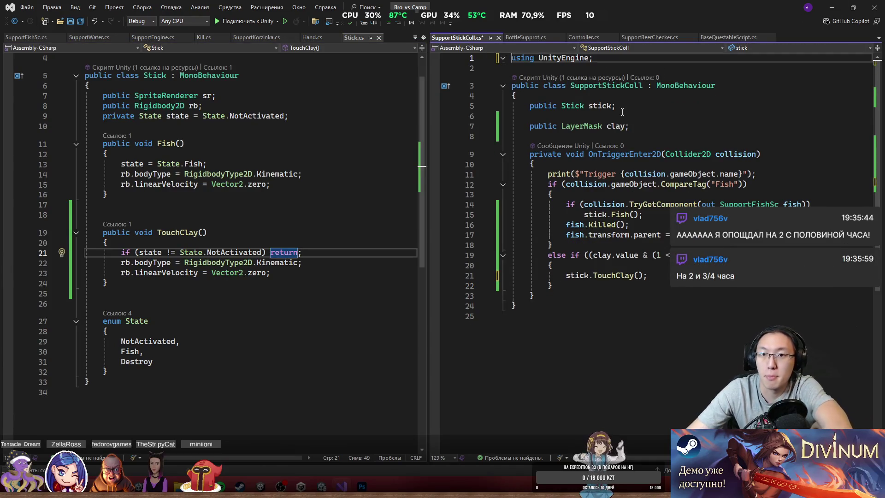
{"action": "key", "text": "ctrl+s"}
{"action": "left_click", "coordinate": [747, 126]}
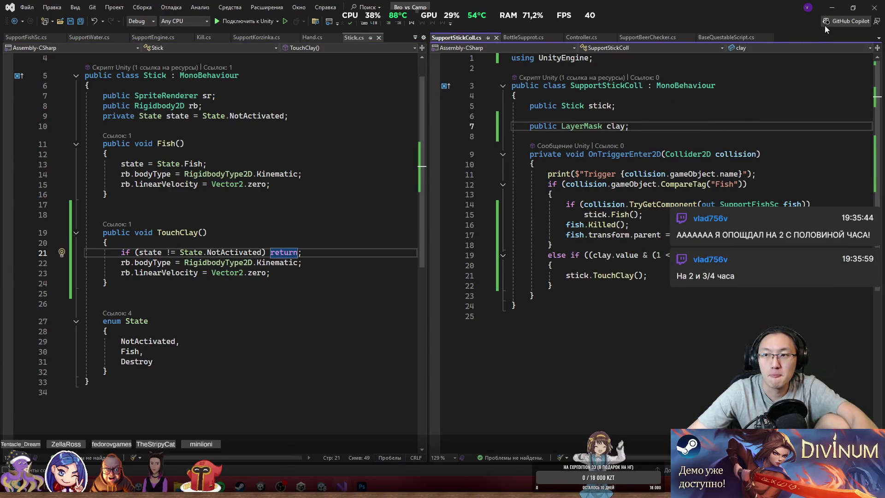
{"action": "left_click", "coordinate": [831, 8]}
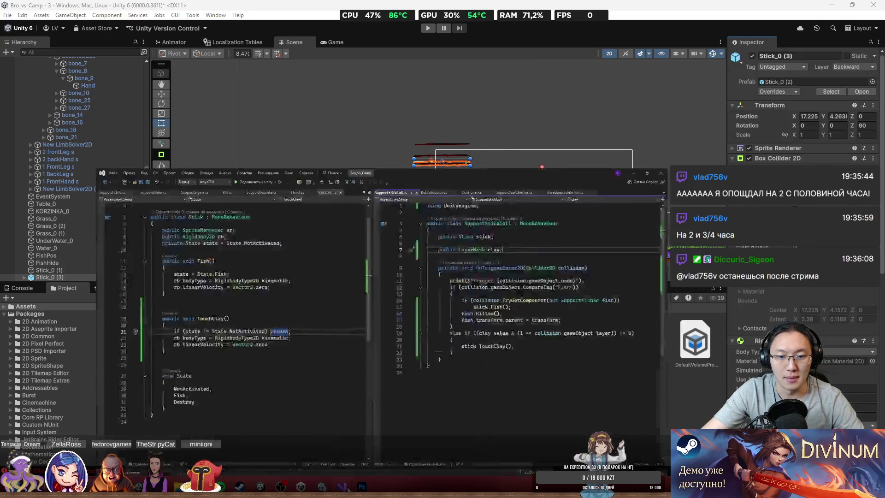
Begin OnTriggerEnter2D with the condition 'if (stick.gameObject == collision.gameObject)'.
{"action": "left_click", "coordinate": [341, 486]}
{"action": "left_click", "coordinate": [641, 266]}
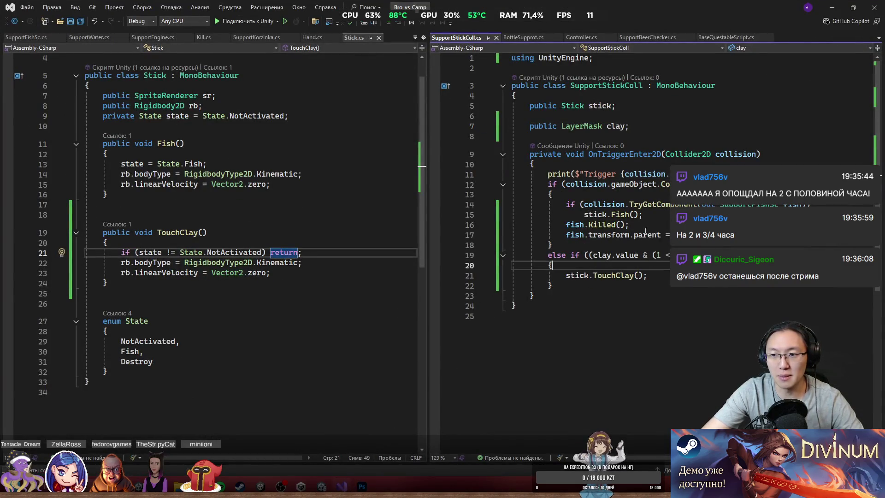
{"action": "left_click", "coordinate": [622, 165]}
{"action": "key", "text": "Return"}
{"action": "type", "text": "if ("}
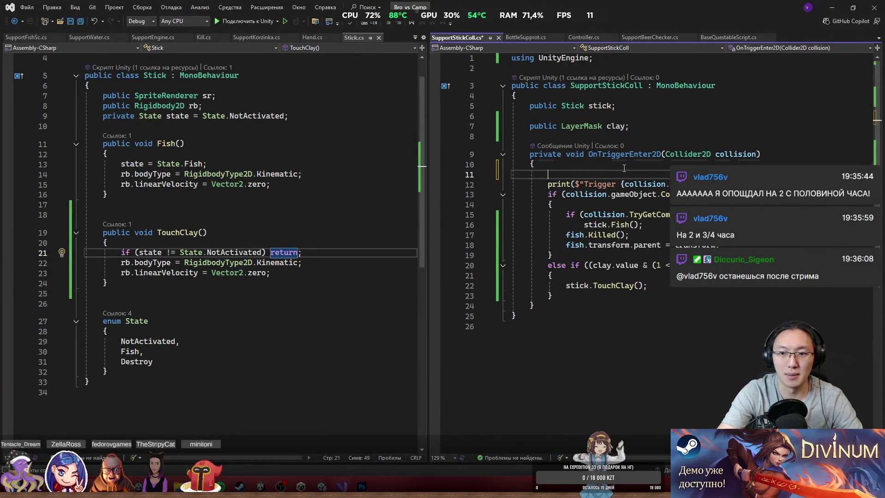
{"action": "type", "text": "stick.gameObject =="}
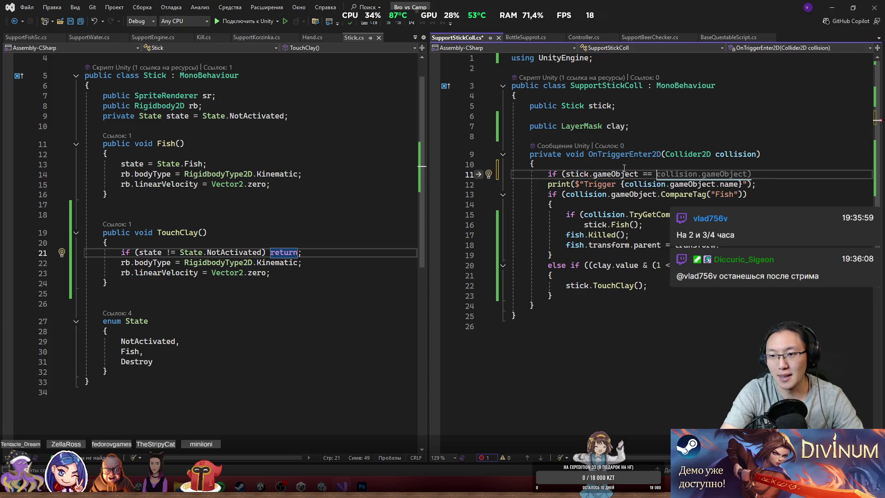
{"action": "key", "text": "Tab"}
Finish the guard with 'return;', correcting the misspelling, and save SupportStickColl.
{"action": "type", "text": "reutnr;"}
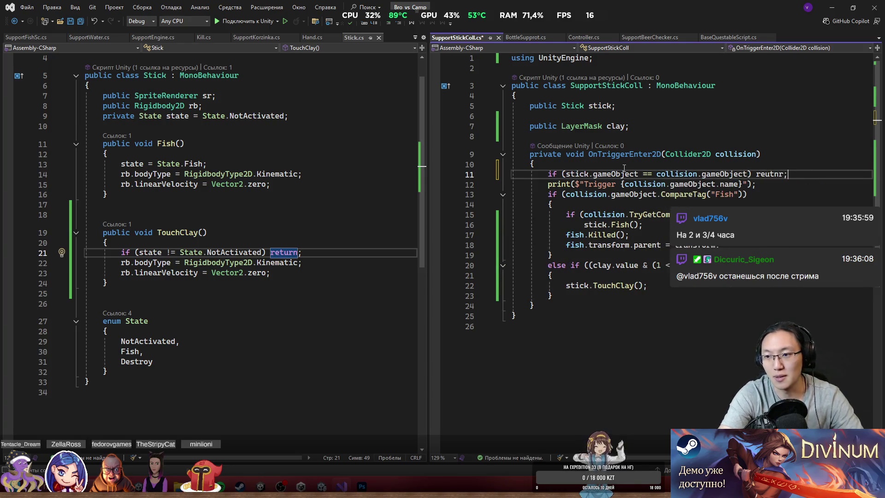
{"action": "key", "text": "BackSpace"}
{"action": "key", "text": "BackSpace"}
{"action": "type", "text": "n;"}
{"action": "key", "text": "ctrl+BackSpace"}
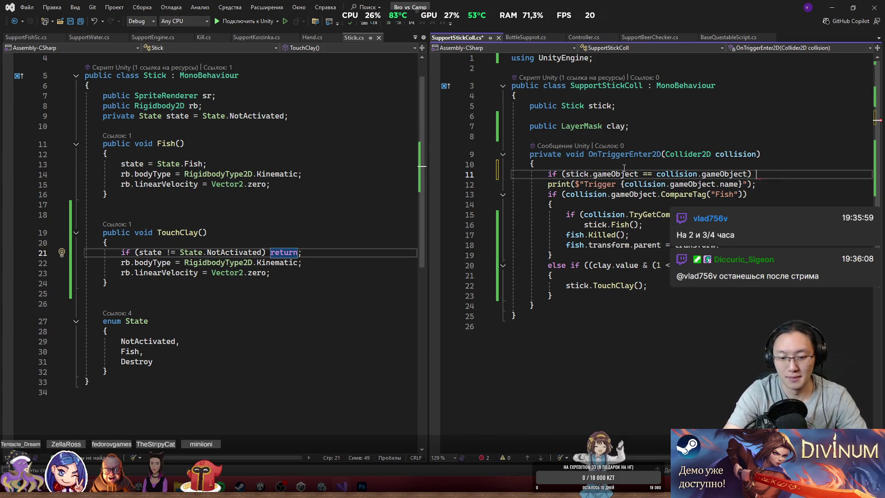
{"action": "type", "text": "return;"}
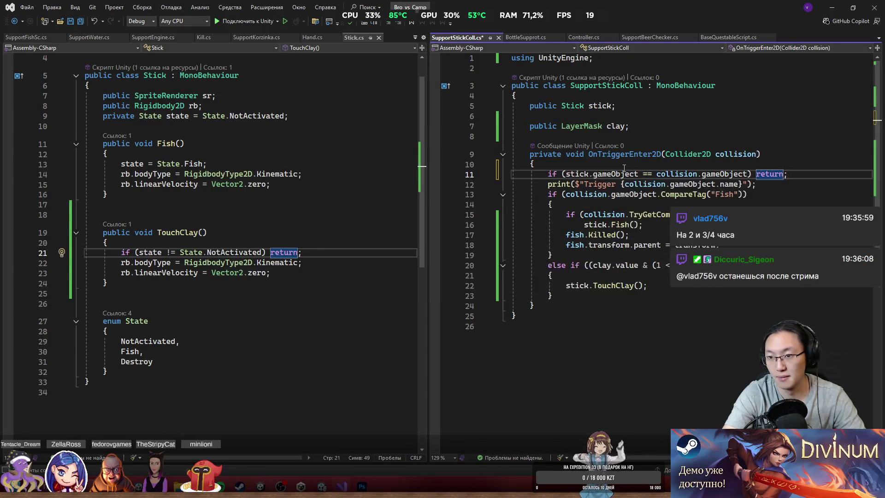
{"action": "key", "text": "ctrl+s"}
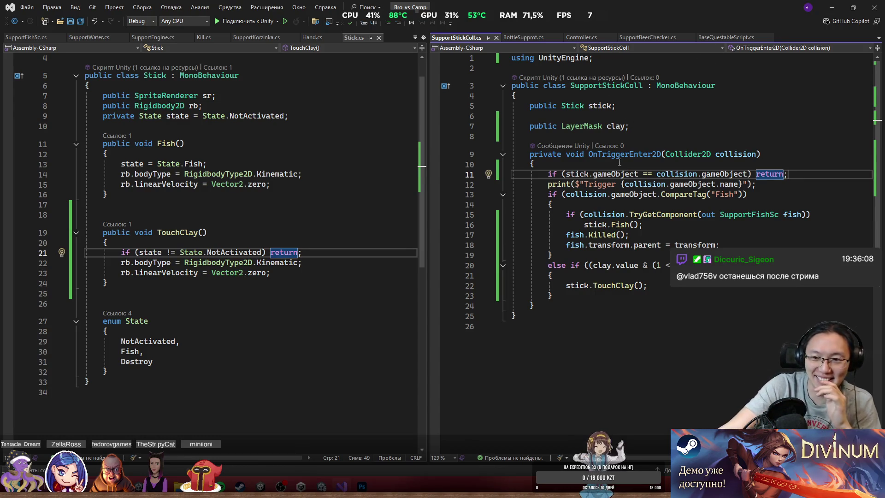
{"action": "left_click", "coordinate": [710, 184]}
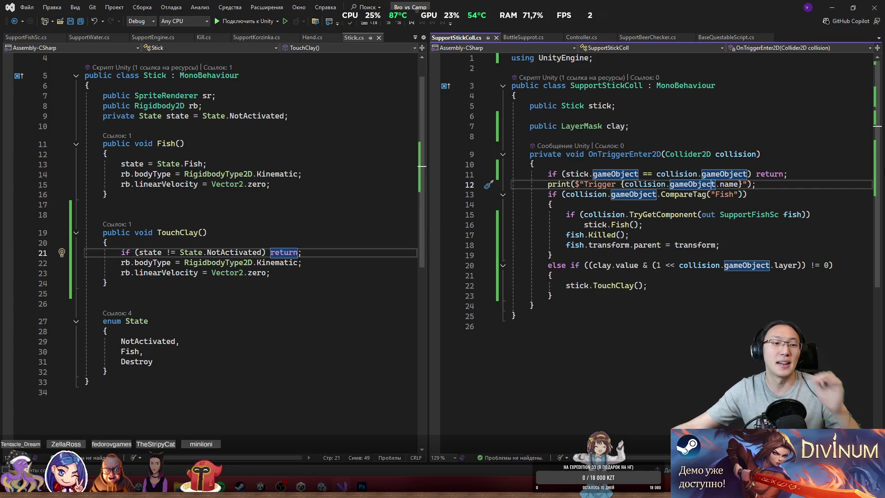
{"action": "left_click", "coordinate": [777, 95]}
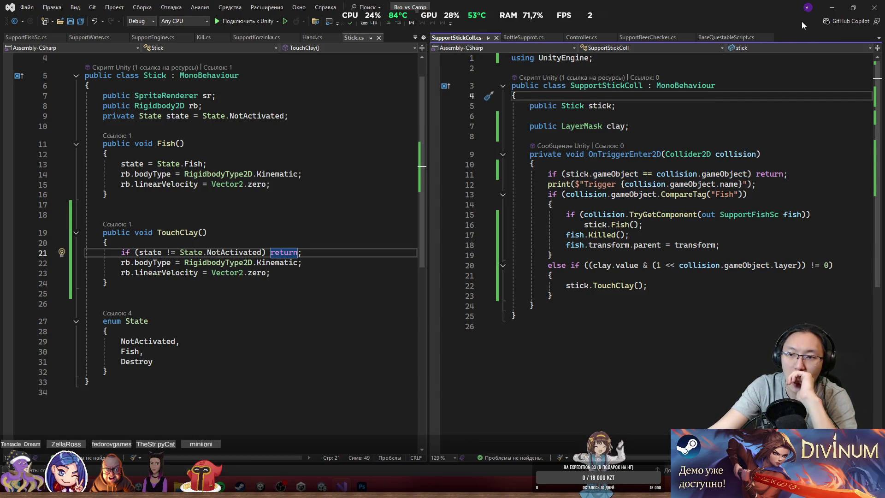
Select Stick_0 (3) and shorten its Box Collider 2D from the tip end.
{"action": "left_click", "coordinate": [828, 12]}
{"action": "scroll", "coordinate": [437, 136], "scroll_direction": "up", "scroll_amount": 8}
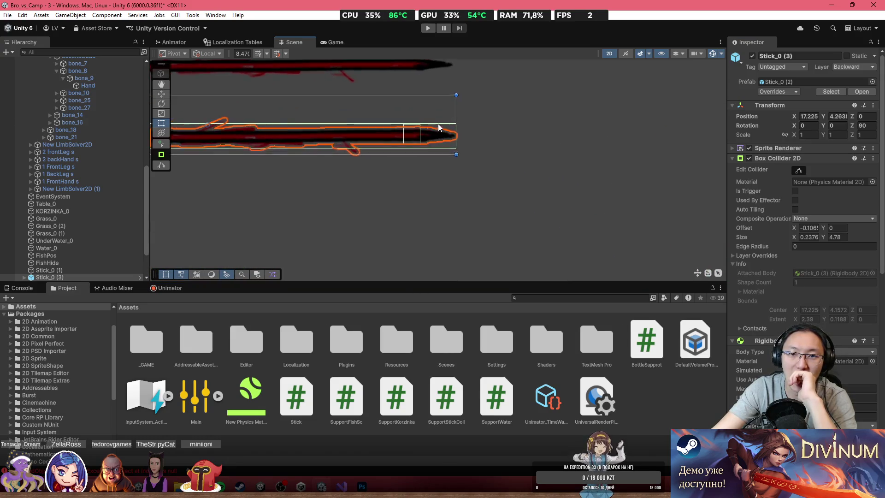
{"action": "left_click", "coordinate": [73, 270]}
{"action": "left_click", "coordinate": [71, 276]}
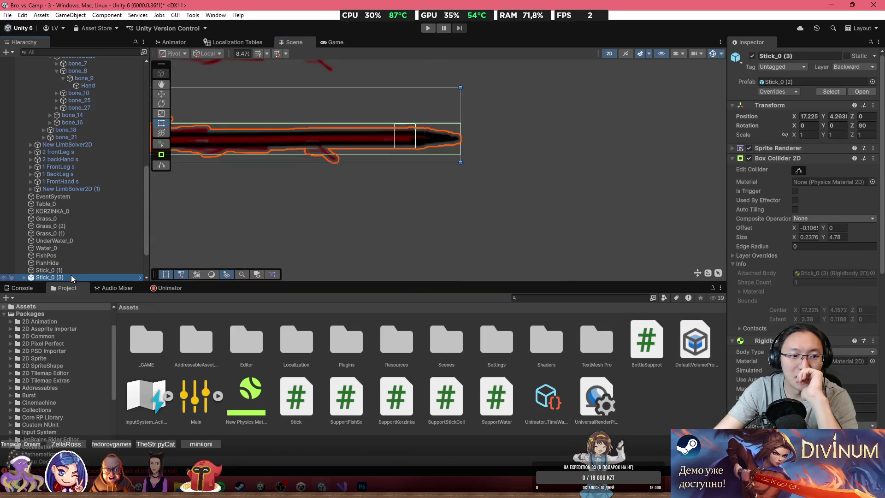
{"action": "left_click", "coordinate": [799, 170]}
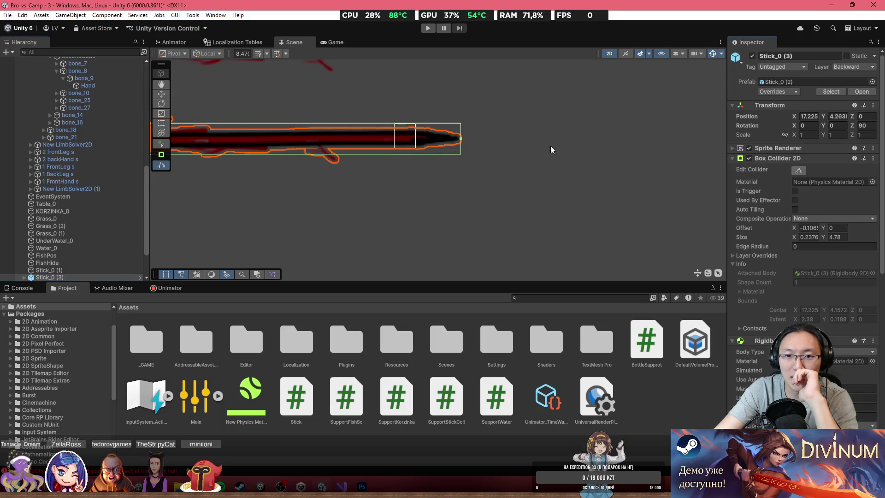
{"action": "mouse_move", "coordinate": [461, 138]}
{"action": "left_mouse_down"}
{"action": "mouse_move", "coordinate": [385, 141]}
{"action": "mouse_move", "coordinate": [393, 141]}
{"action": "left_mouse_up"}
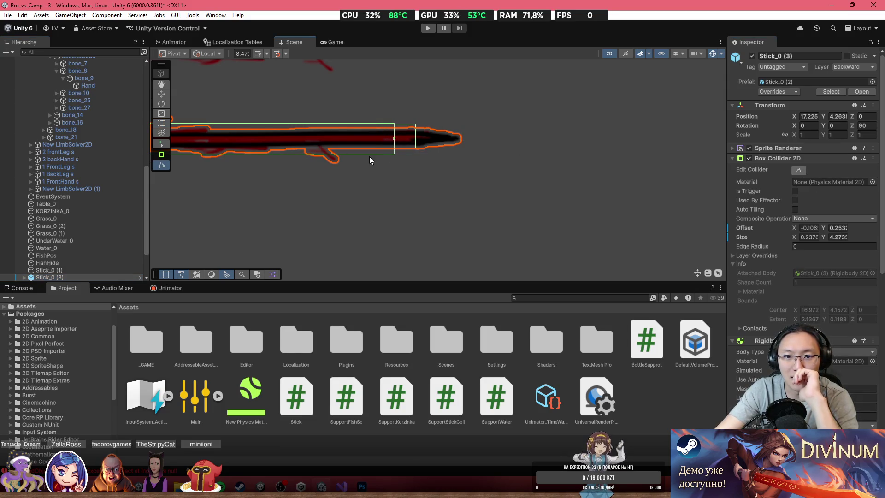
Enlarge the trigger collider on Stick_0 (3)'s child GameObject to cover the tip, then reselect the parent.
{"action": "left_click", "coordinate": [25, 277]}
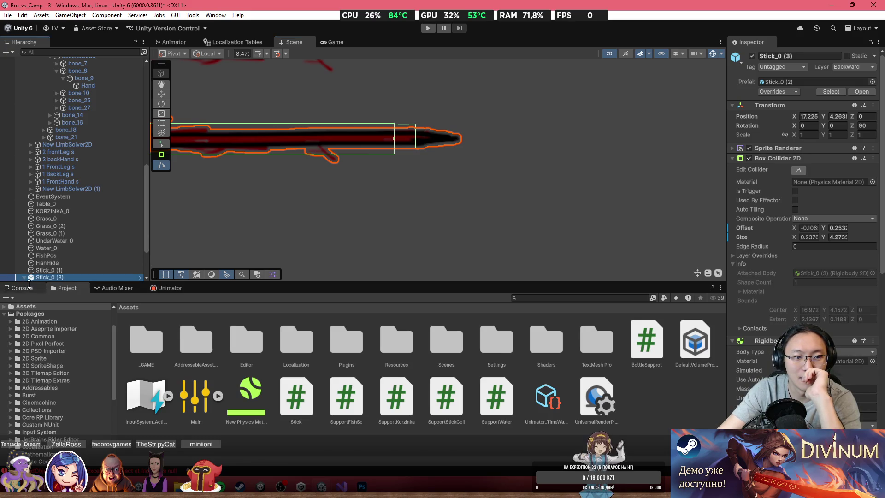
{"action": "left_click", "coordinate": [24, 278]}
{"action": "scroll", "coordinate": [46, 274], "scroll_direction": "down", "scroll_amount": 3}
{"action": "left_click", "coordinate": [24, 225]}
{"action": "left_click", "coordinate": [58, 233]}
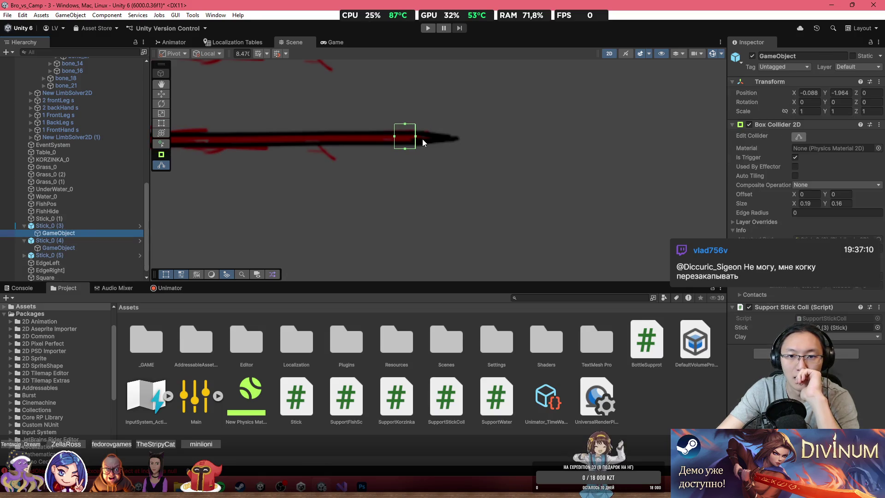
{"action": "mouse_move", "coordinate": [416, 136]}
{"action": "left_mouse_down"}
{"action": "mouse_move", "coordinate": [440, 138]}
{"action": "mouse_move", "coordinate": [417, 154]}
{"action": "left_mouse_up"}
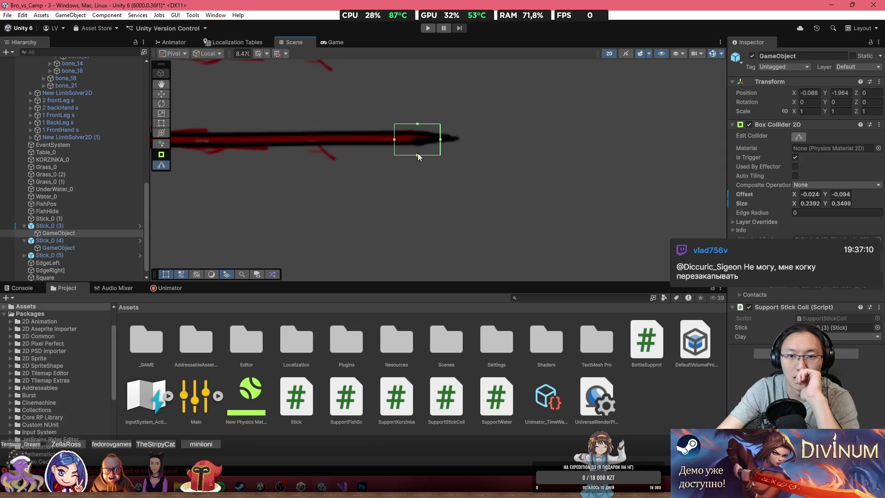
{"action": "left_click", "coordinate": [419, 114]}
{"action": "left_click", "coordinate": [111, 233]}
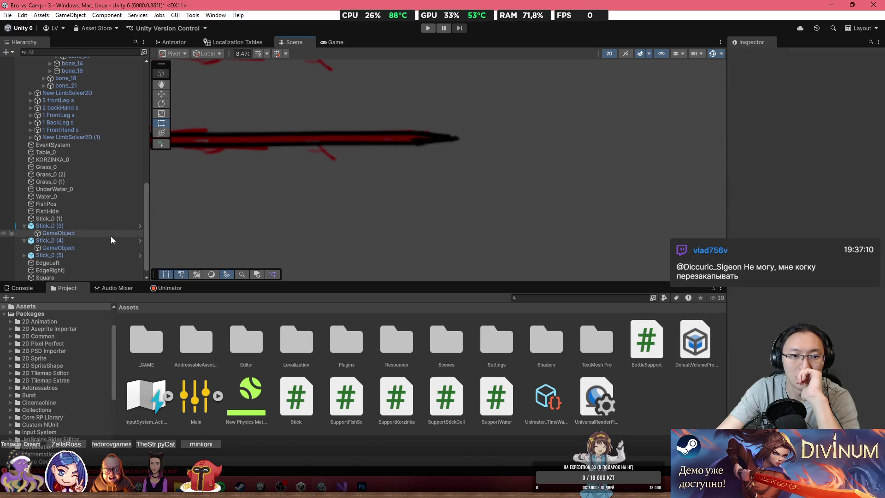
{"action": "left_click", "coordinate": [796, 136]}
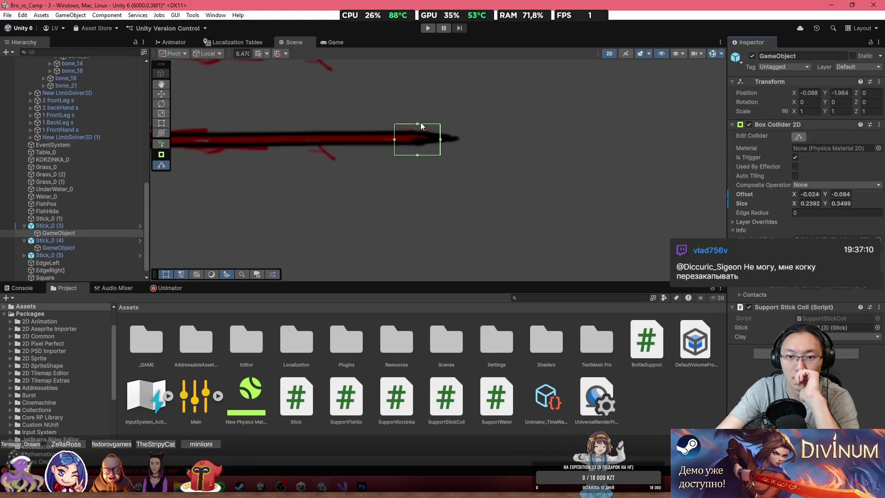
{"action": "mouse_move", "coordinate": [418, 122]}
{"action": "left_mouse_down"}
{"action": "mouse_move", "coordinate": [444, 134]}
{"action": "mouse_move", "coordinate": [369, 137]}
{"action": "mouse_move", "coordinate": [361, 173]}
{"action": "left_mouse_up"}
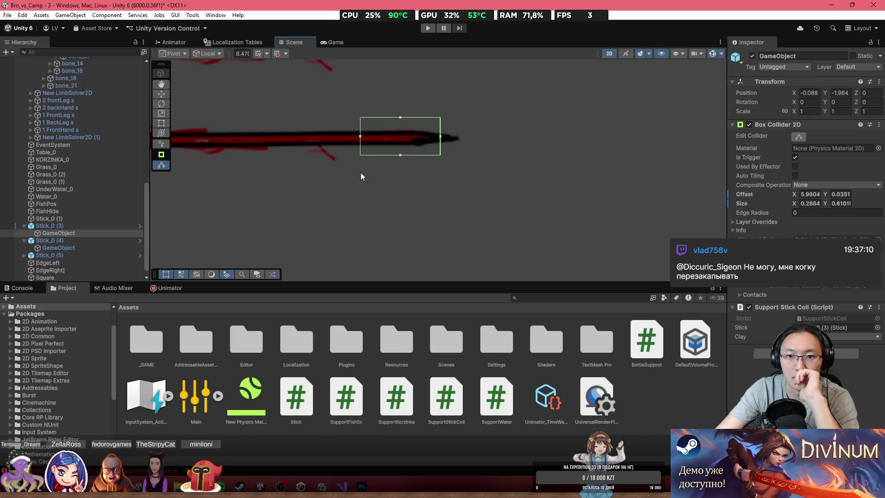
{"action": "left_click", "coordinate": [93, 227]}
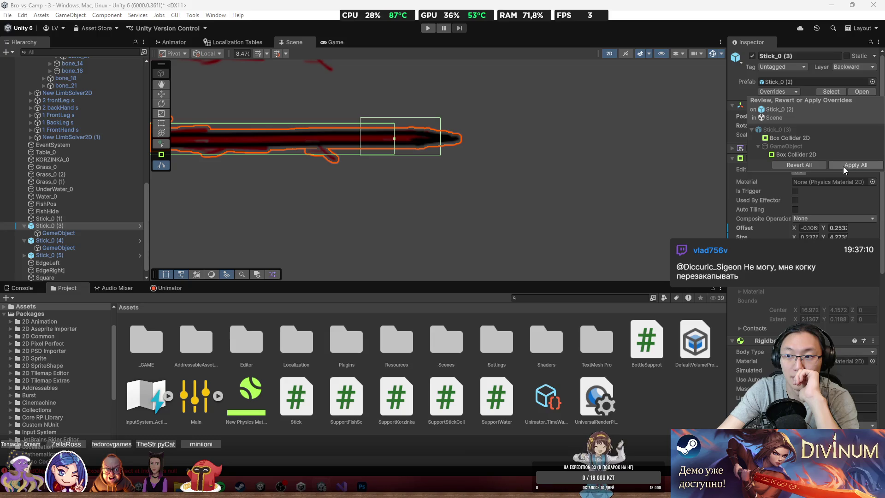
{"action": "scroll", "coordinate": [379, 170], "scroll_direction": "down", "scroll_amount": 3}
Duplicate the top stick Stick_0 (5) twice, moving a copy above the others.
{"action": "key", "text": "f"}
{"action": "left_click", "coordinate": [376, 94]}
{"action": "key", "text": "t"}
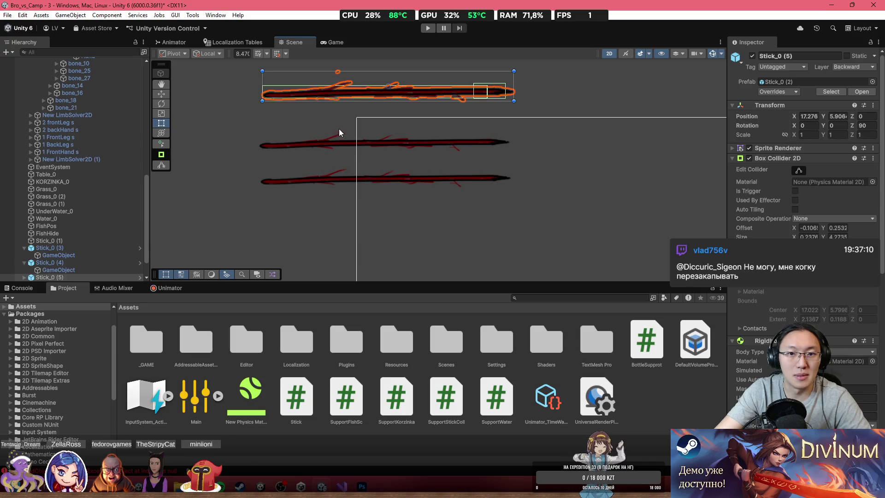
{"action": "key", "text": "ctrl+d"}
{"action": "left_click", "coordinate": [164, 94]}
{"action": "scroll", "coordinate": [392, 139], "scroll_direction": "down", "scroll_amount": 2}
{"action": "left_click_drag", "start_coordinate": [394, 123], "coordinate": [402, 43]}
{"action": "key", "text": "ctrl+d"}
{"action": "key", "text": "ctrl+d"}
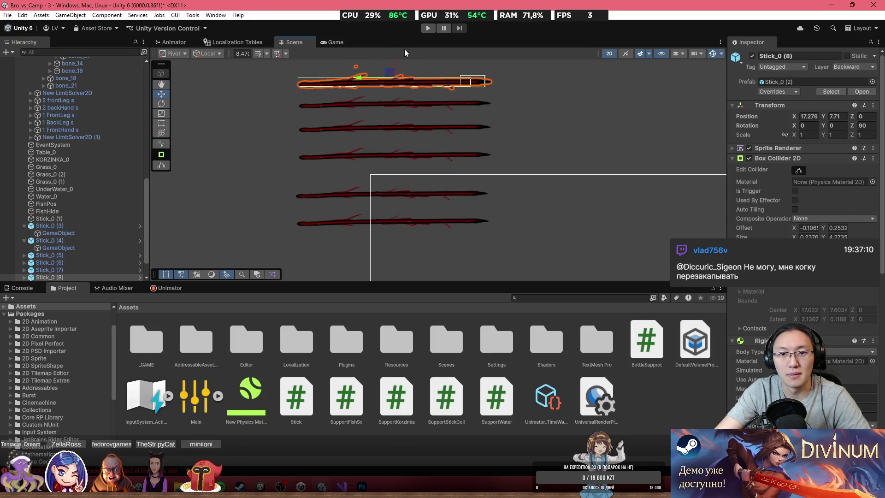
Play-test the level in a maximized Game view, then stop Play mode.
{"action": "left_click", "coordinate": [433, 28]}
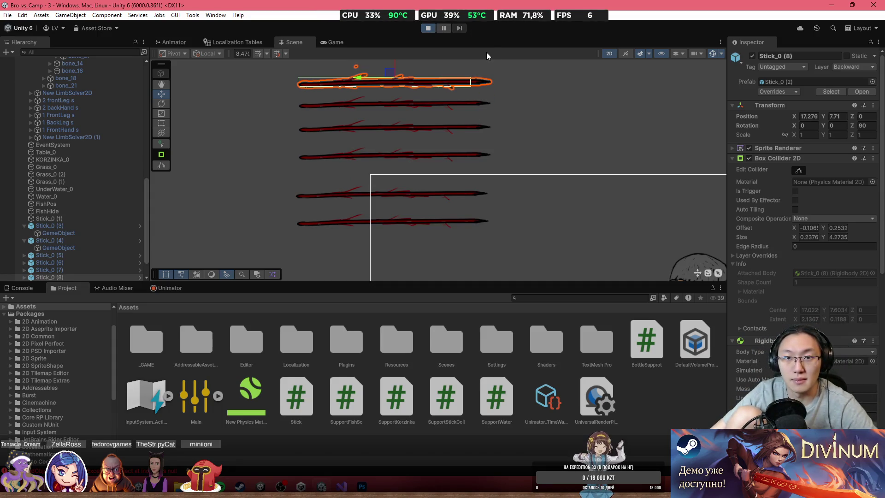
{"action": "key", "text": "shift+space"}
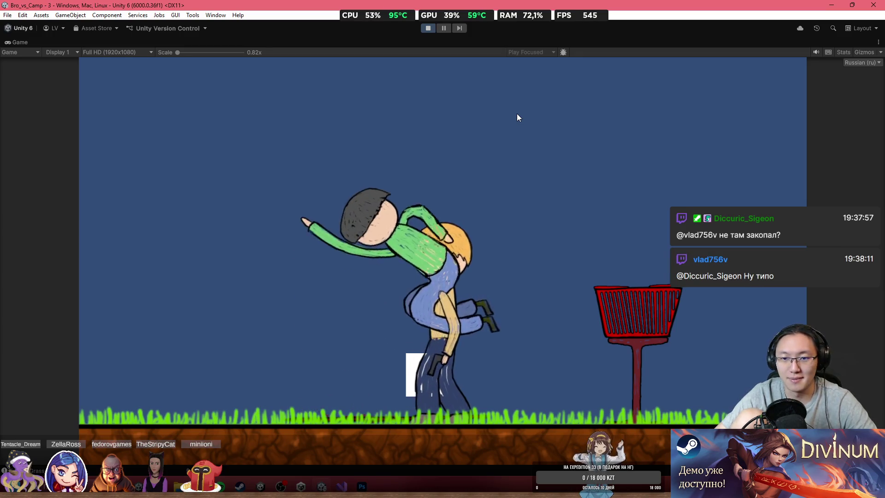
{"action": "double_click", "coordinate": [366, 42]}
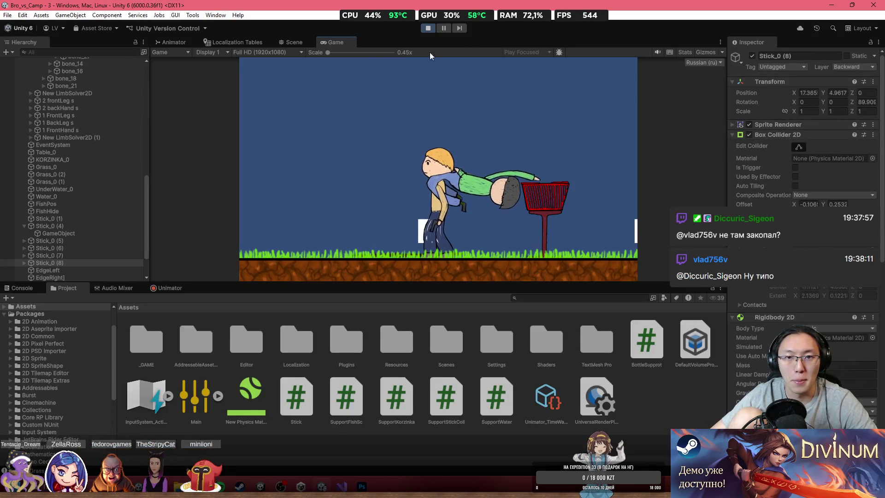
{"action": "left_click", "coordinate": [427, 29]}
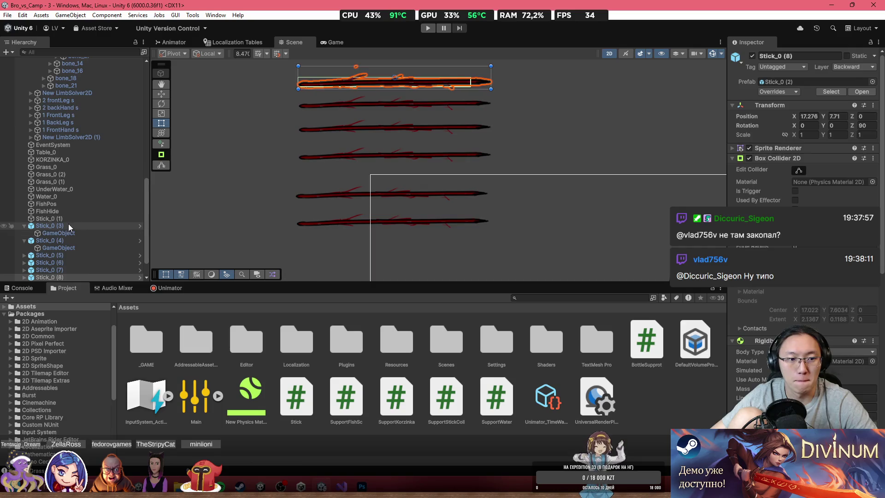
Set the Stick_0 (3) child's Support Stick Coll Clay to Floor and its layer to Backward.
{"action": "left_click", "coordinate": [67, 230]}
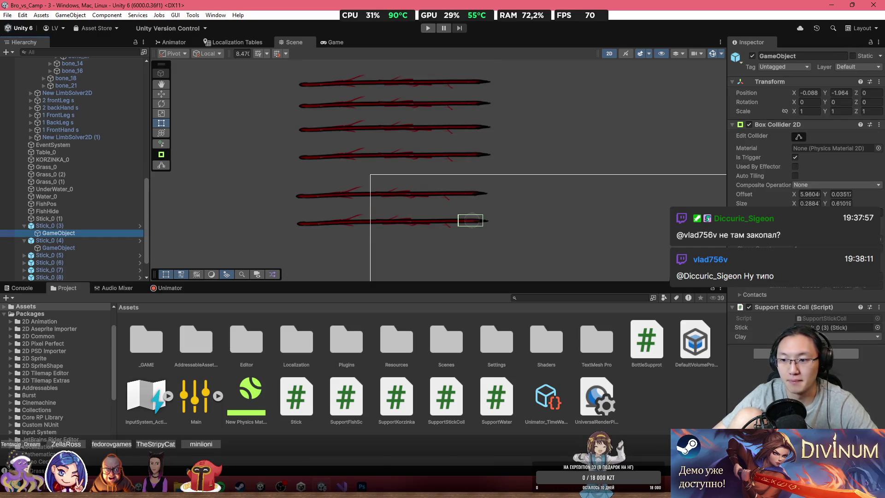
{"action": "left_click", "coordinate": [87, 228]}
{"action": "left_click", "coordinate": [79, 233]}
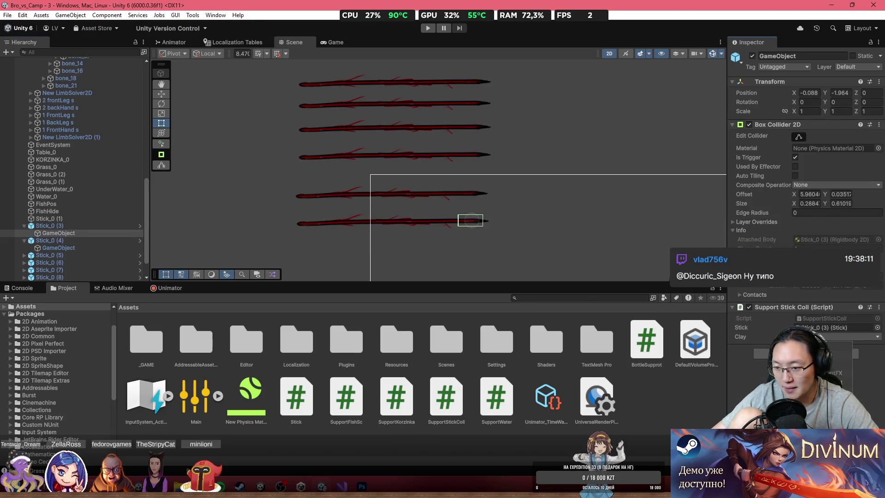
{"action": "left_click", "coordinate": [829, 345]}
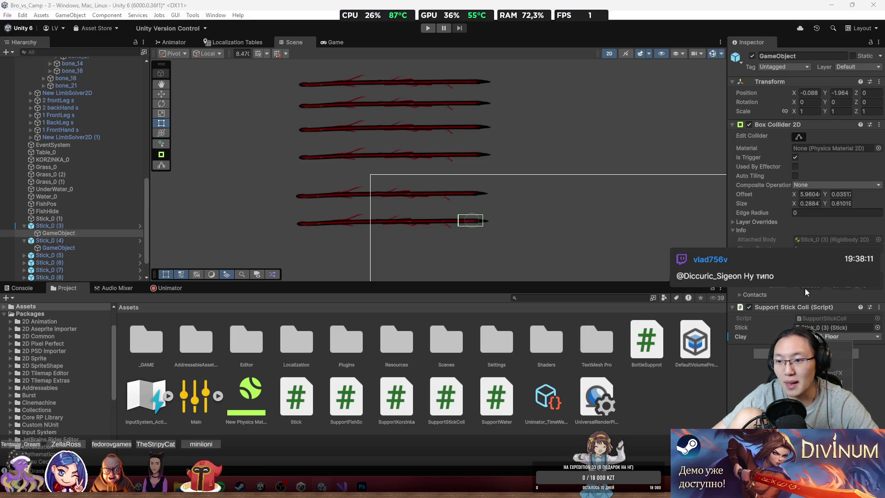
{"action": "left_click", "coordinate": [860, 67]}
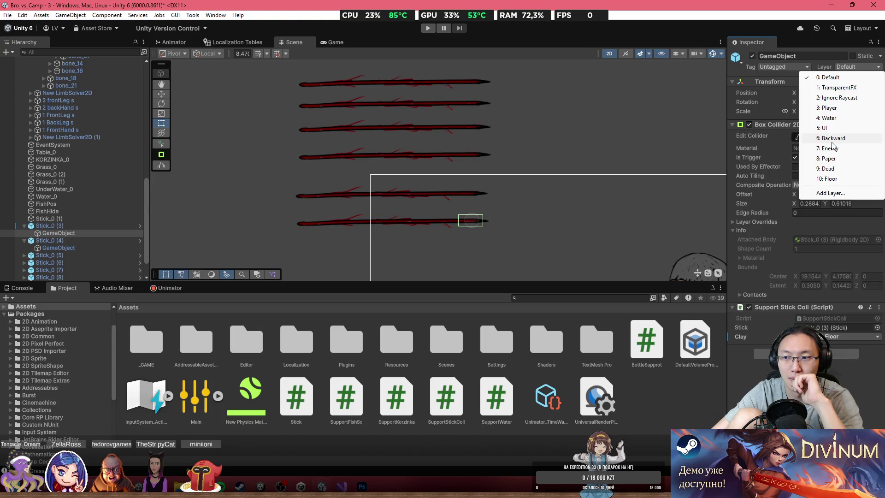
{"action": "left_click", "coordinate": [833, 139]}
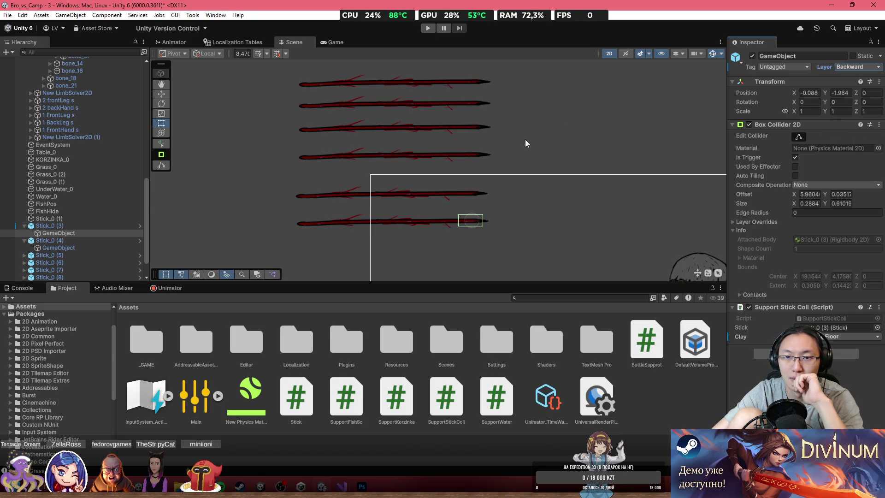
Center the character in the Scene view, then play-test the level in a maximized Game view.
{"action": "scroll", "coordinate": [489, 176], "scroll_direction": "down", "scroll_amount": 3}
{"action": "left_click_drag", "start_coordinate": [489, 176], "coordinate": [353, 70]}
{"action": "key", "text": "Down"}
{"action": "key", "text": "Right"}
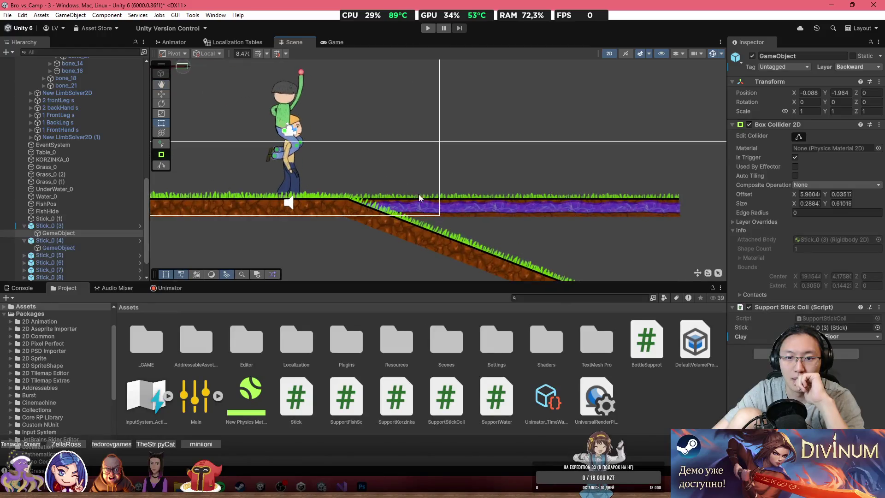
{"action": "key", "text": "Up"}
{"action": "key", "text": "Left"}
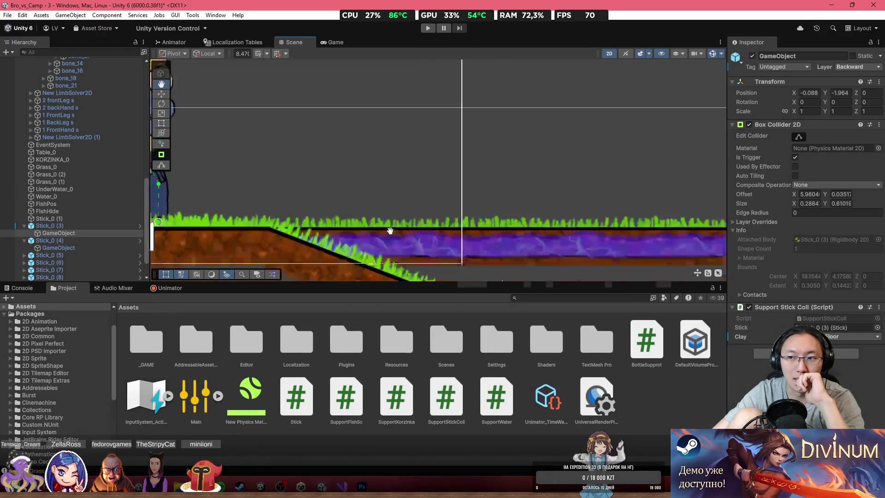
{"action": "left_click", "coordinate": [426, 27]}
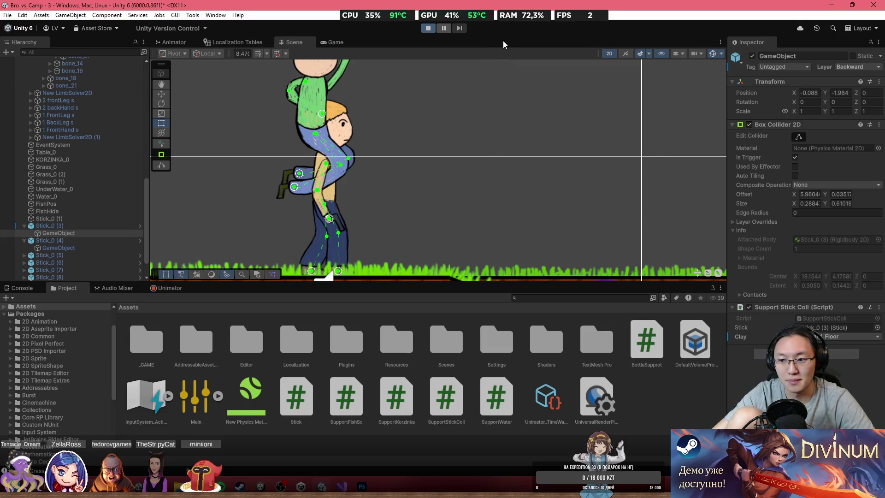
{"action": "key", "text": "shift+space"}
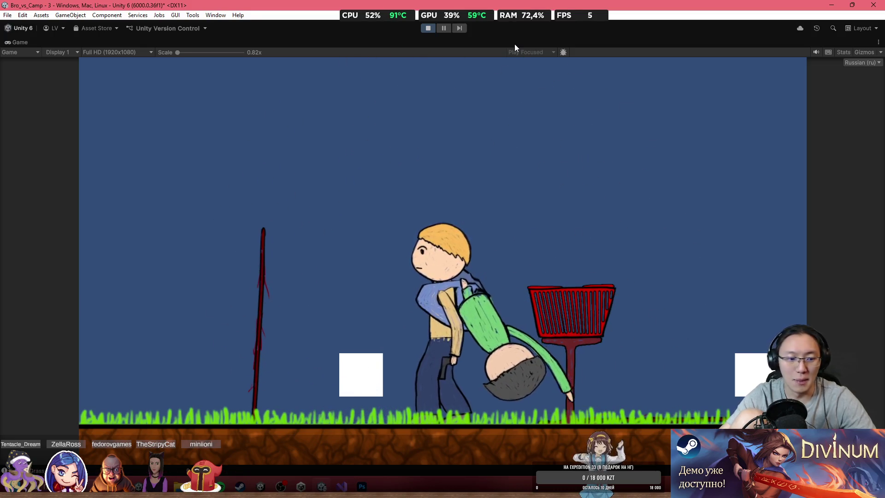
{"action": "key", "text": "shift+space"}
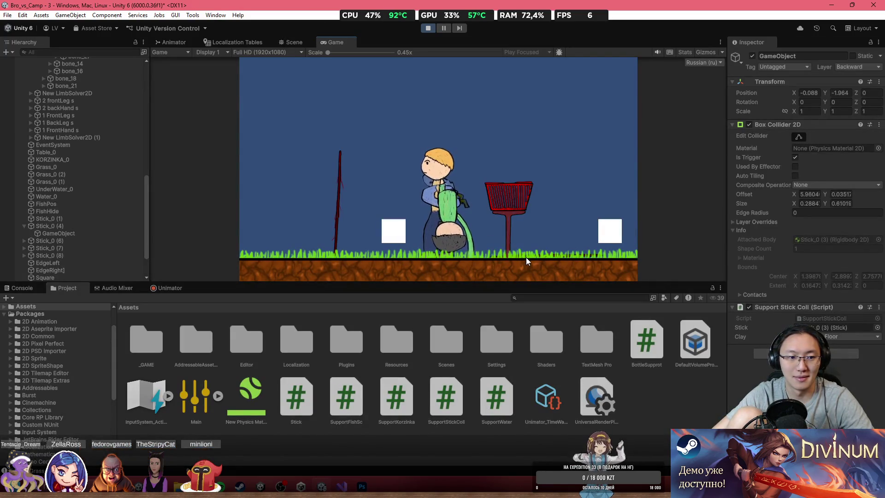
During play, lift Stick_0 (5) above the character in the Scene view and let it fall flat.
{"action": "left_click", "coordinate": [306, 46]}
{"action": "scroll", "coordinate": [289, 215], "scroll_direction": "up", "scroll_amount": 5}
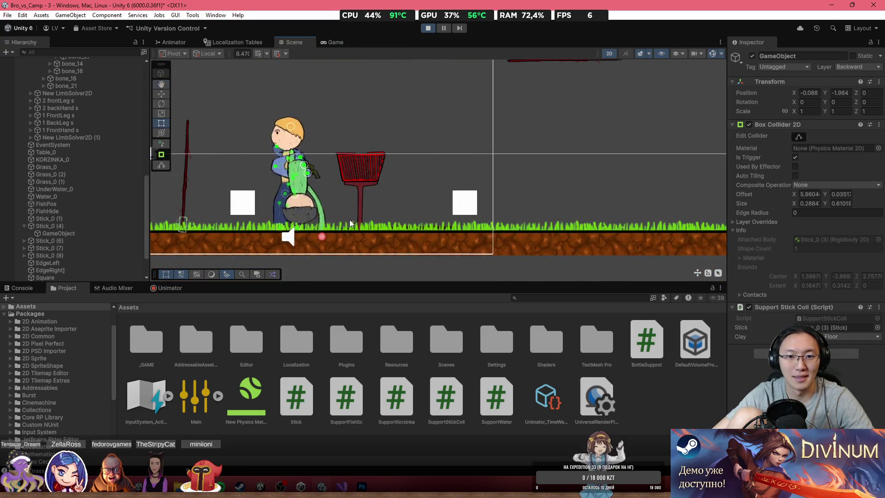
{"action": "left_click", "coordinate": [345, 226]}
{"action": "left_click", "coordinate": [345, 227]}
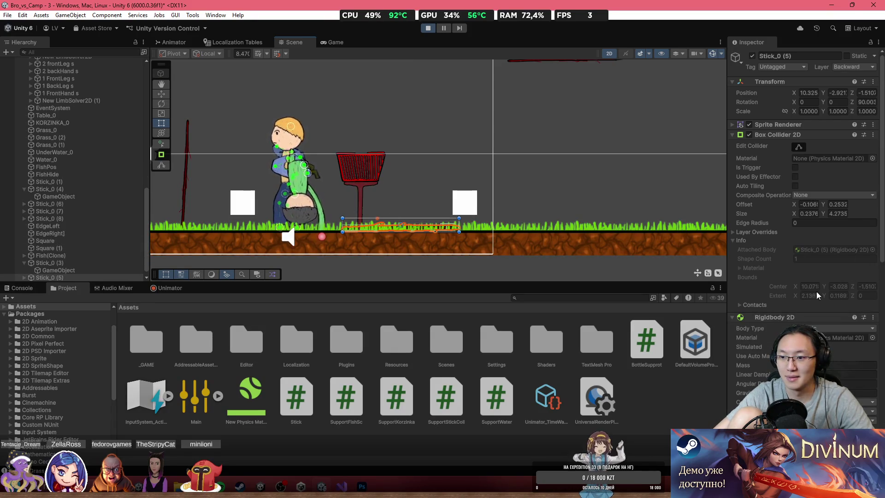
{"action": "scroll", "coordinate": [815, 294], "scroll_direction": "down", "scroll_amount": 15}
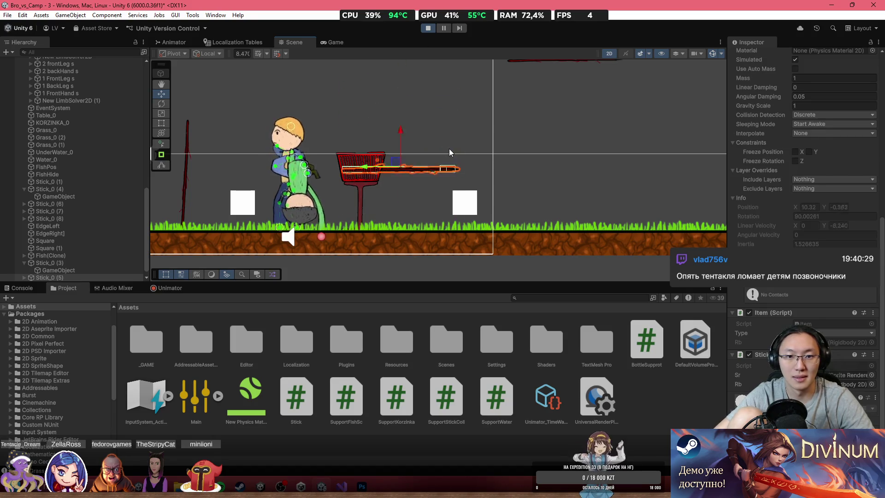
{"action": "left_click_drag", "start_coordinate": [399, 219], "coordinate": [326, 128]}
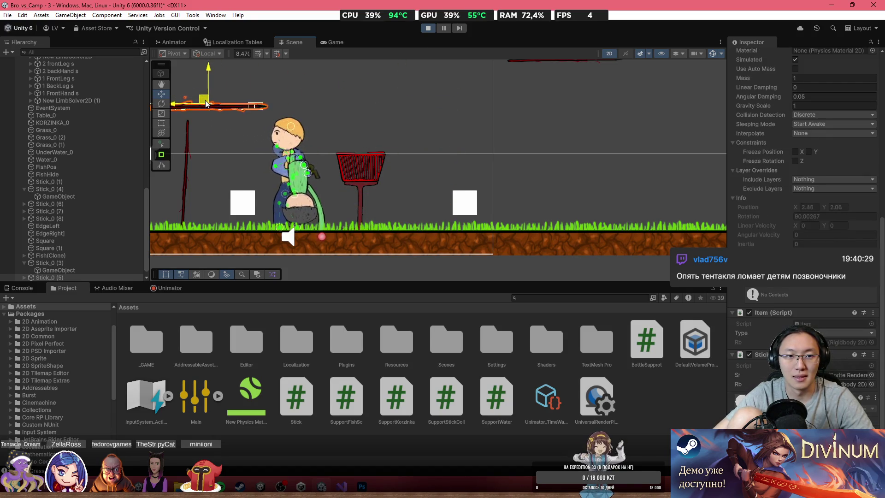
{"action": "left_click_drag", "start_coordinate": [265, 150], "coordinate": [332, 178]}
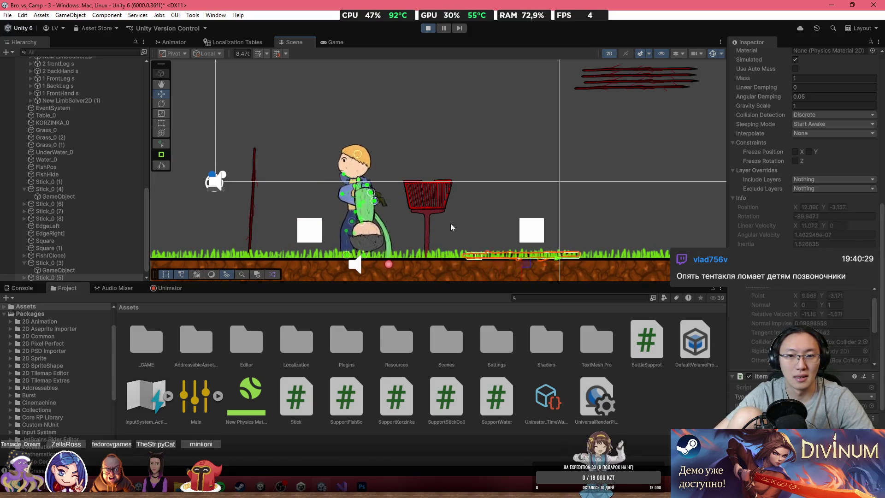
{"action": "key", "text": "f"}
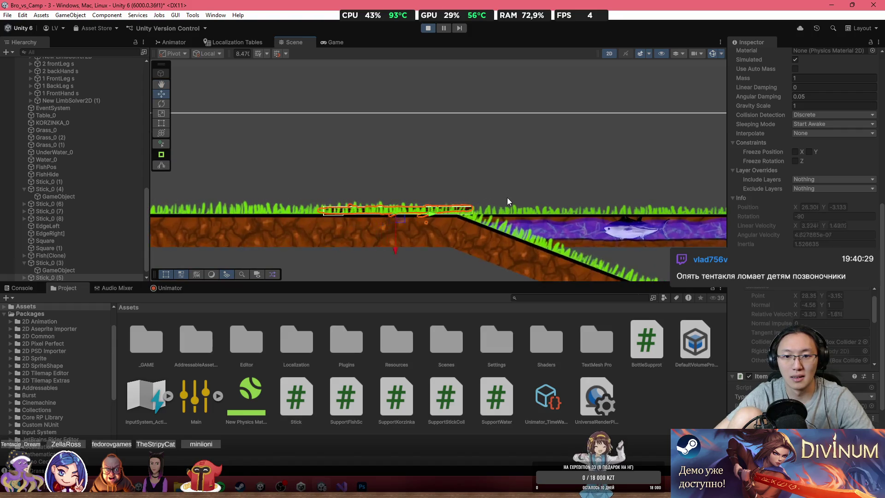
{"action": "scroll", "coordinate": [470, 214], "scroll_direction": "up", "scroll_amount": 2}
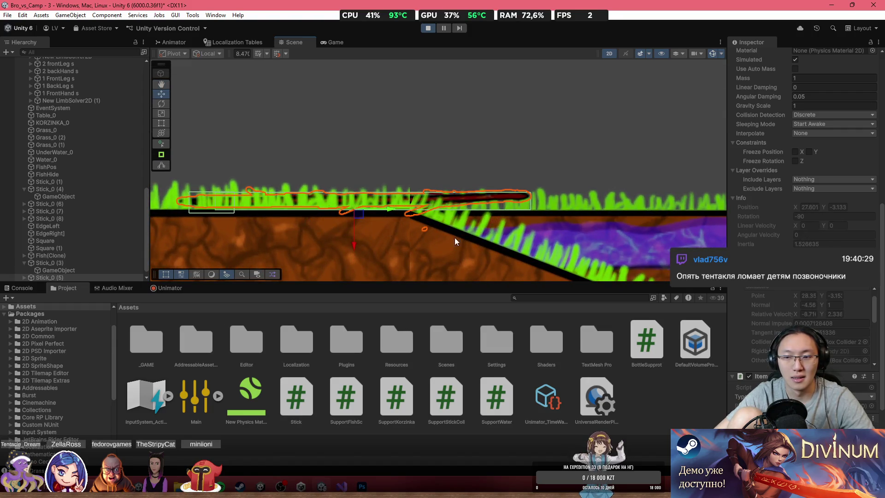
{"action": "scroll", "coordinate": [47, 276], "scroll_direction": "down", "scroll_amount": 1}
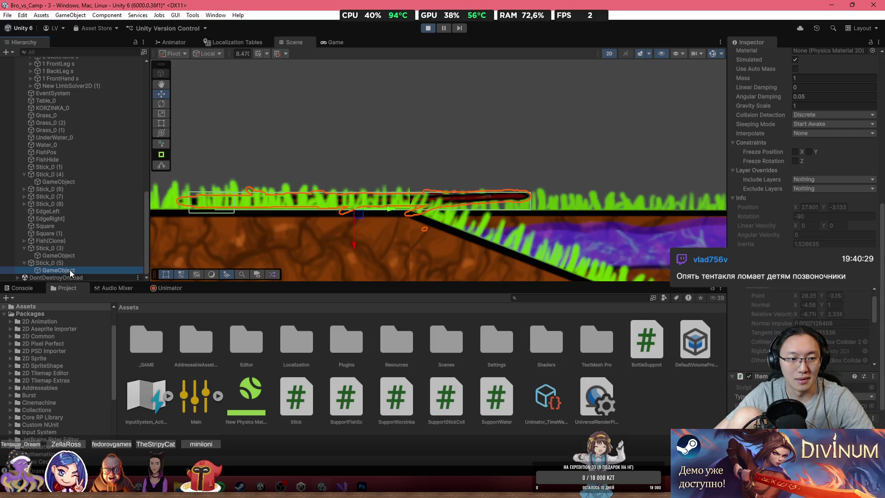
{"action": "left_click", "coordinate": [70, 269]}
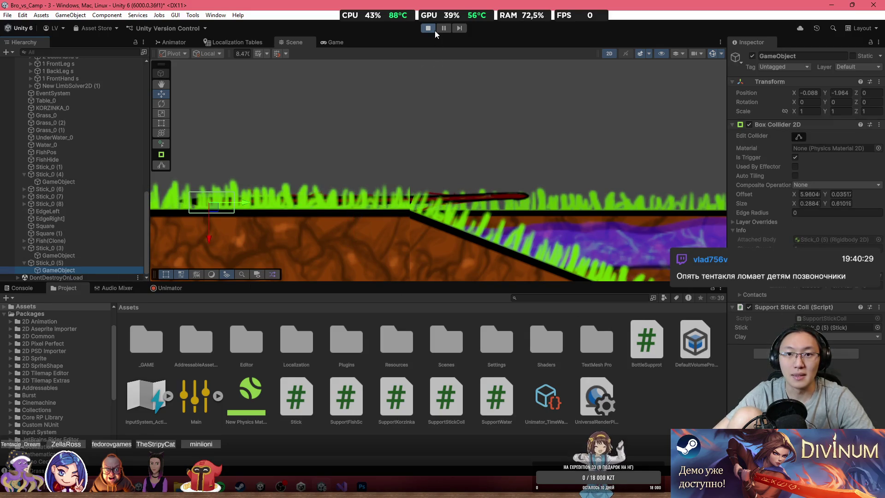
Stop Play mode and inspect Stick_0 (3) and its child collider object.
{"action": "left_click", "coordinate": [434, 29]}
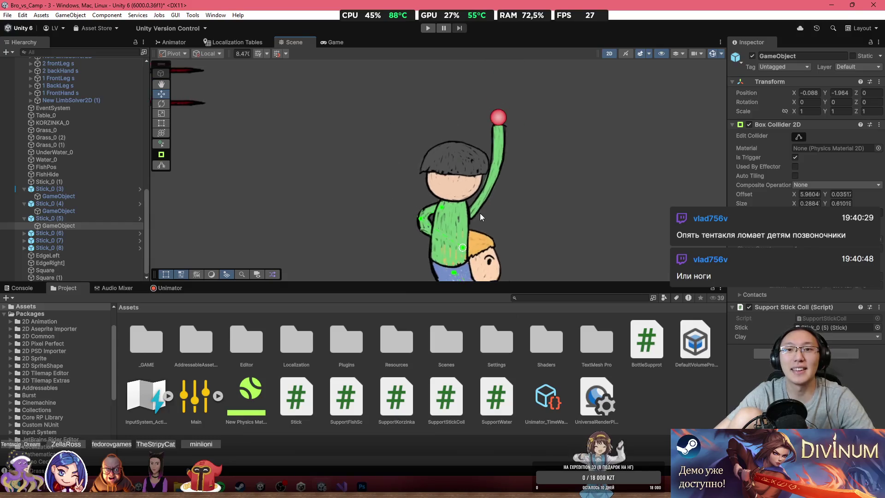
{"action": "key", "text": "f"}
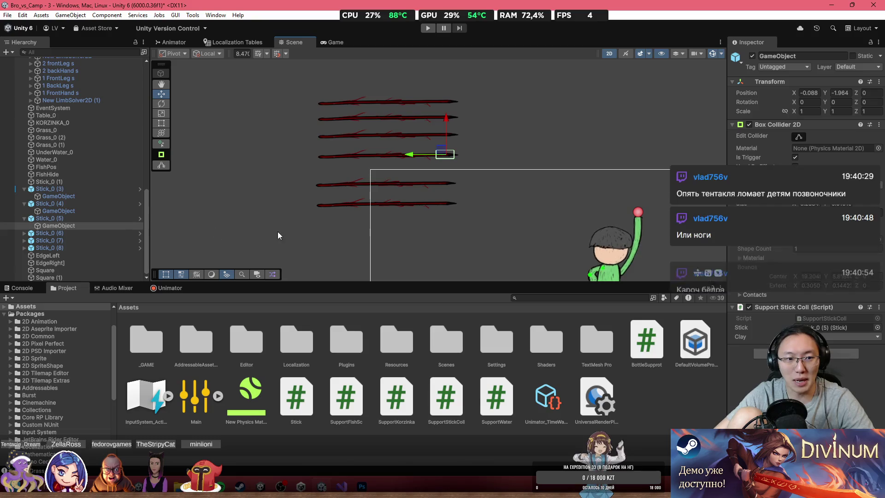
{"action": "left_click", "coordinate": [58, 196]}
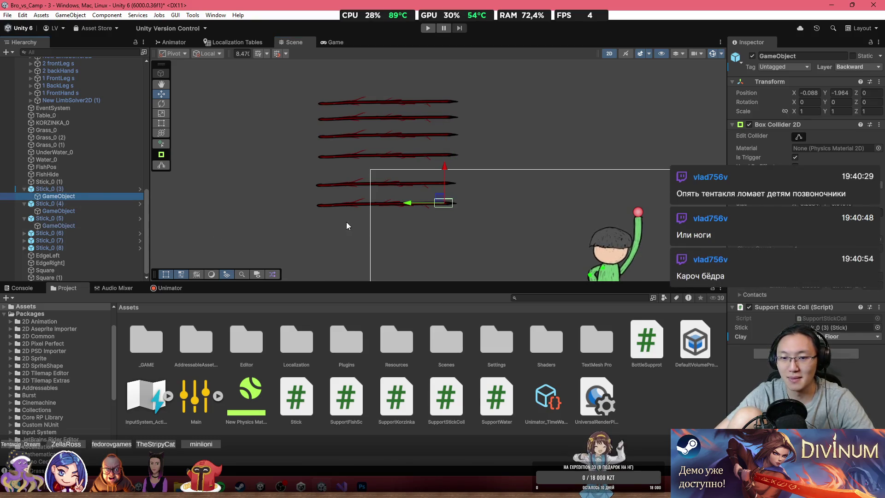
{"action": "left_click", "coordinate": [51, 187]}
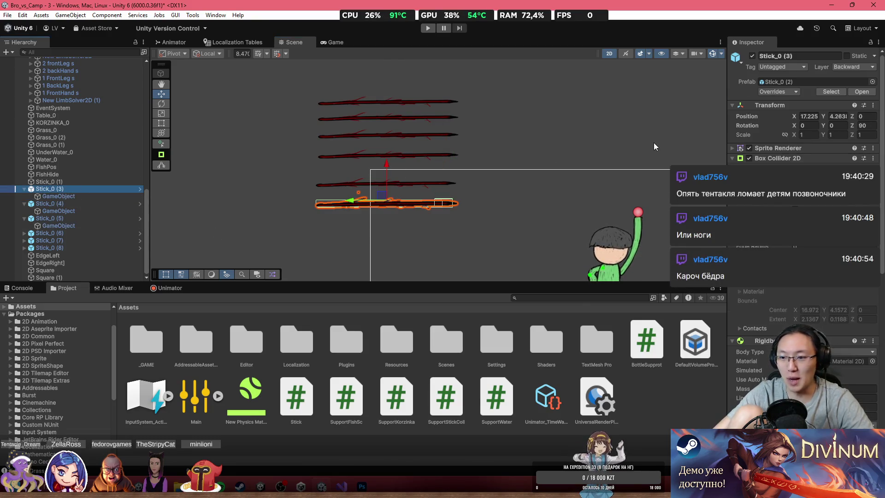
{"action": "scroll", "coordinate": [784, 207], "scroll_direction": "down", "scroll_amount": 5}
{"action": "scroll", "coordinate": [804, 138], "scroll_direction": "down", "scroll_amount": 4}
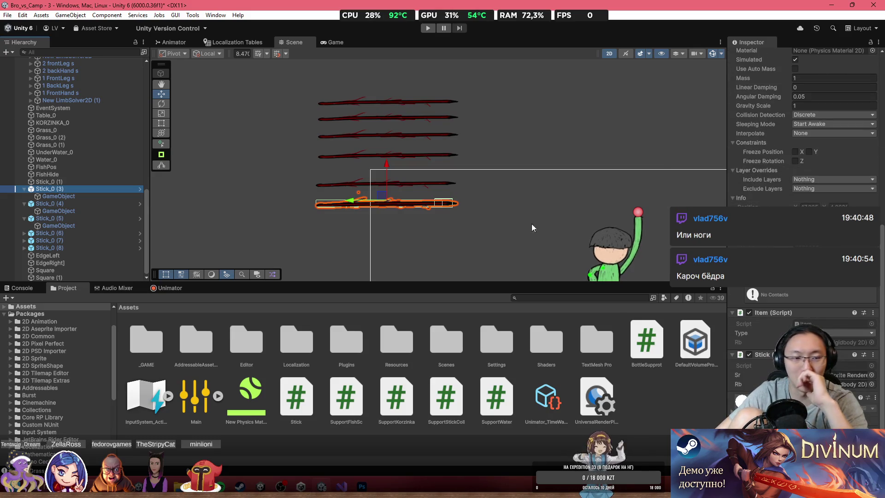
{"action": "left_click", "coordinate": [66, 197]}
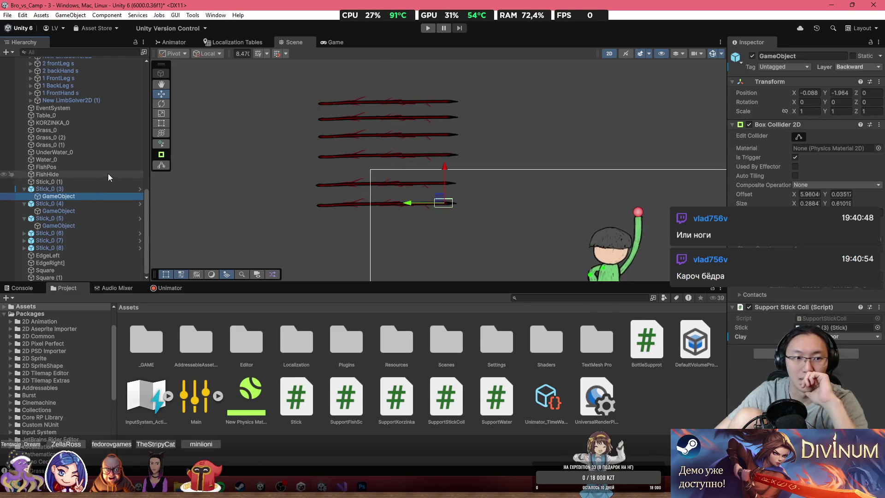
{"action": "left_click", "coordinate": [95, 186]}
Review Stick_0 (3)'s prefab overrides without applying, then run the level in the Game view.
{"action": "left_click", "coordinate": [784, 92]}
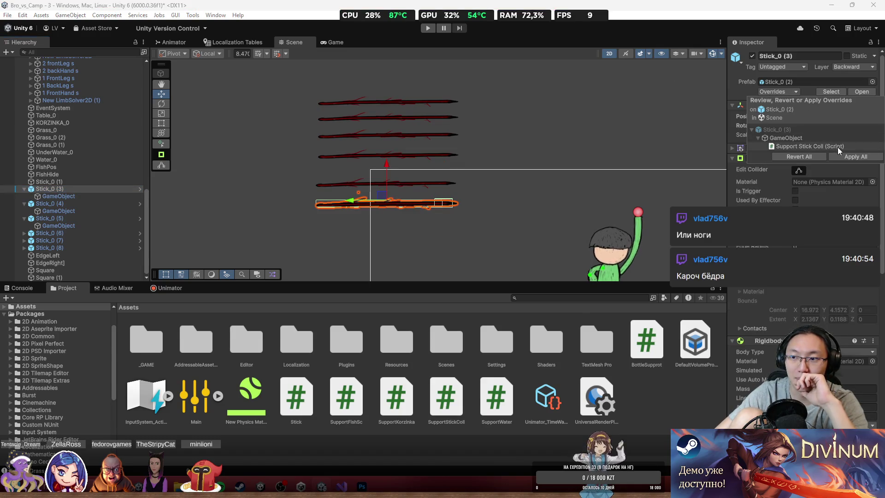
{"action": "left_click", "coordinate": [557, 49]}
{"action": "left_click", "coordinate": [427, 29]}
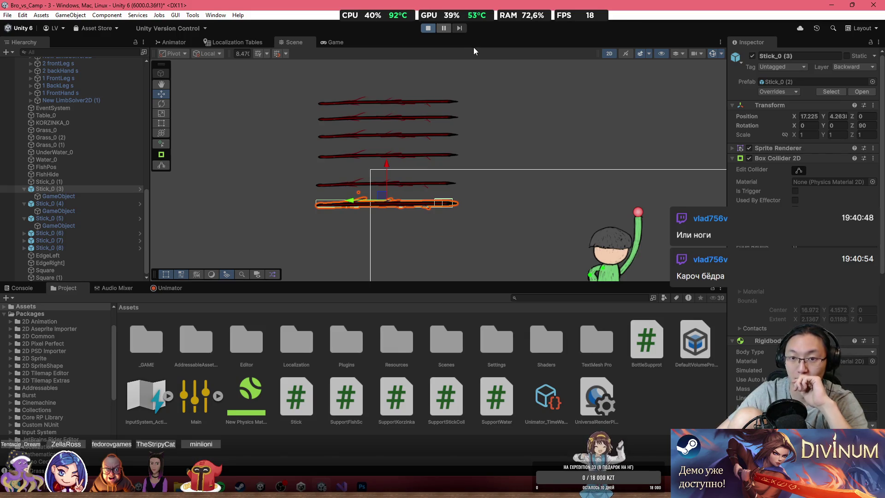
{"action": "left_click", "coordinate": [340, 42]}
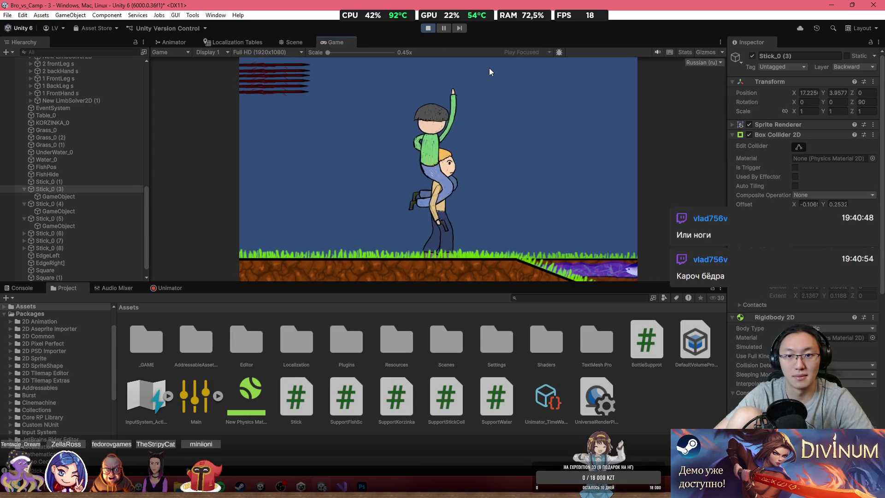
In a maximized Game view, walk the characters left under the sticks, then restore the layout.
{"action": "double_click", "coordinate": [443, 45]}
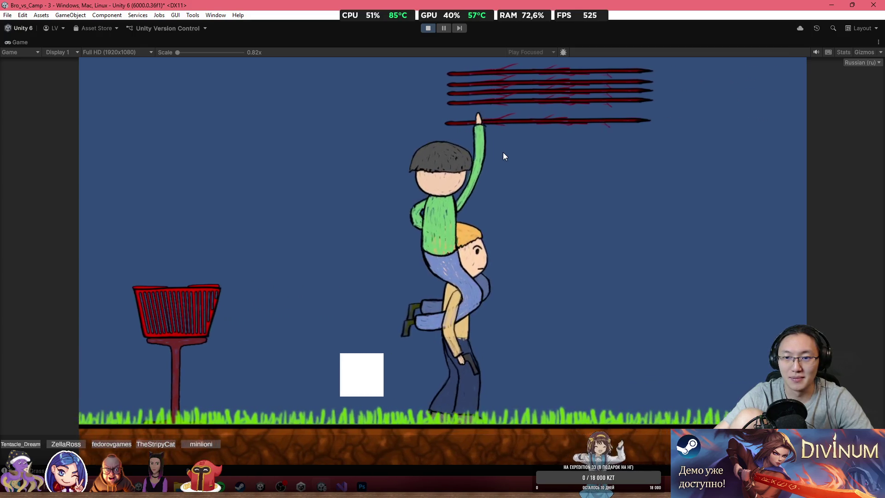
{"action": "key", "text": "a"}
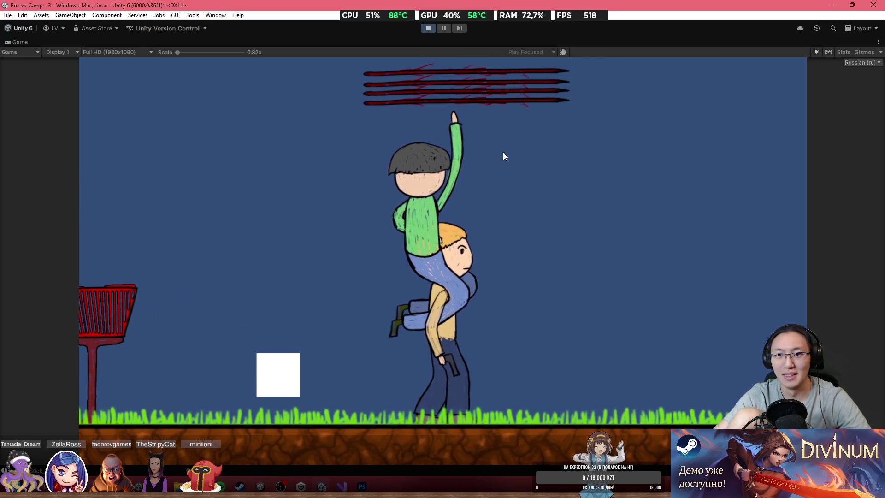
{"action": "double_click", "coordinate": [203, 42]}
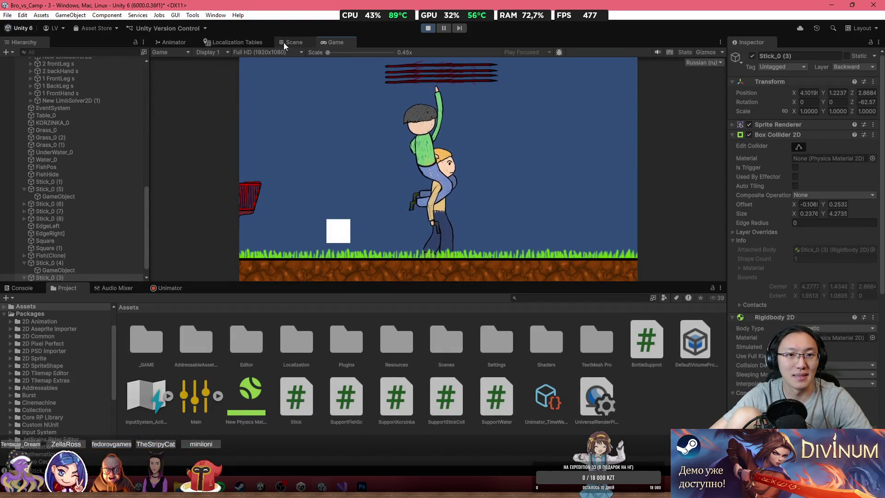
Drag sticks Stick_0 (1)–(8) down to the character's raised hand, then resume the maximized Game view.
{"action": "scroll", "coordinate": [57, 251], "scroll_direction": "down", "scroll_amount": 1}
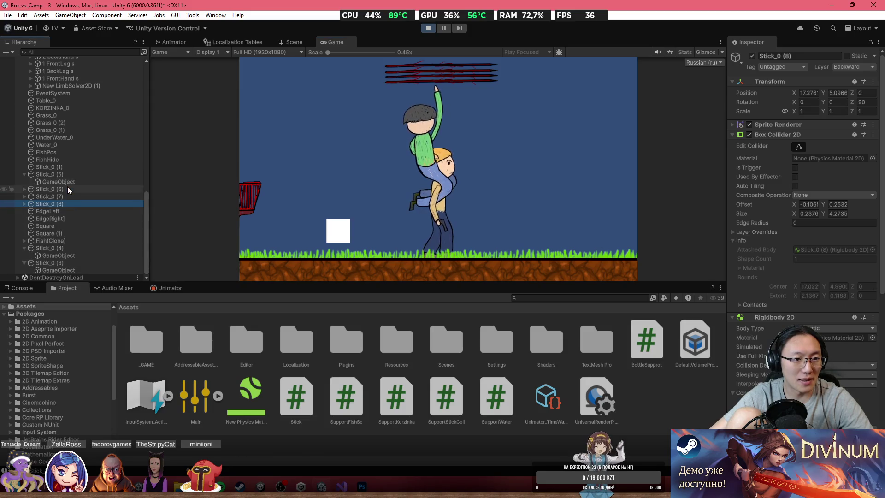
{"action": "left_click", "coordinate": [65, 174], "text": "shift"}
{"action": "left_click", "coordinate": [63, 168], "text": "shift"}
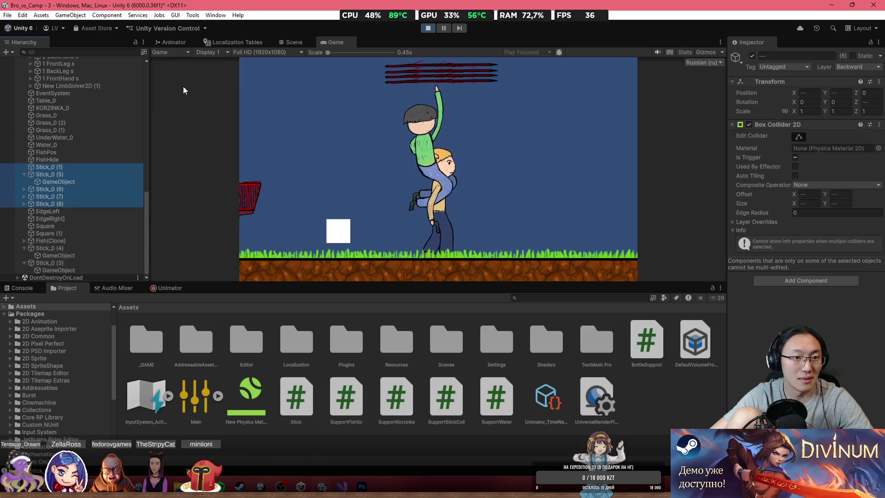
{"action": "left_click", "coordinate": [282, 43]}
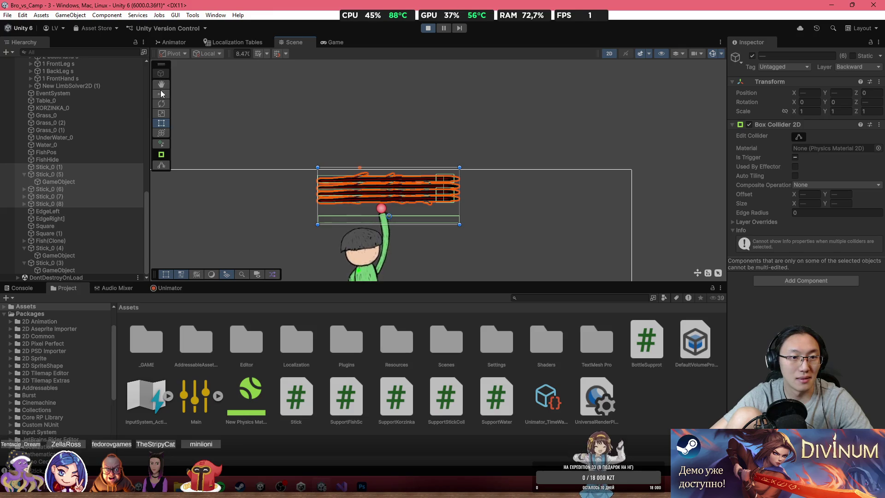
{"action": "left_click_drag", "start_coordinate": [389, 184], "coordinate": [393, 210]}
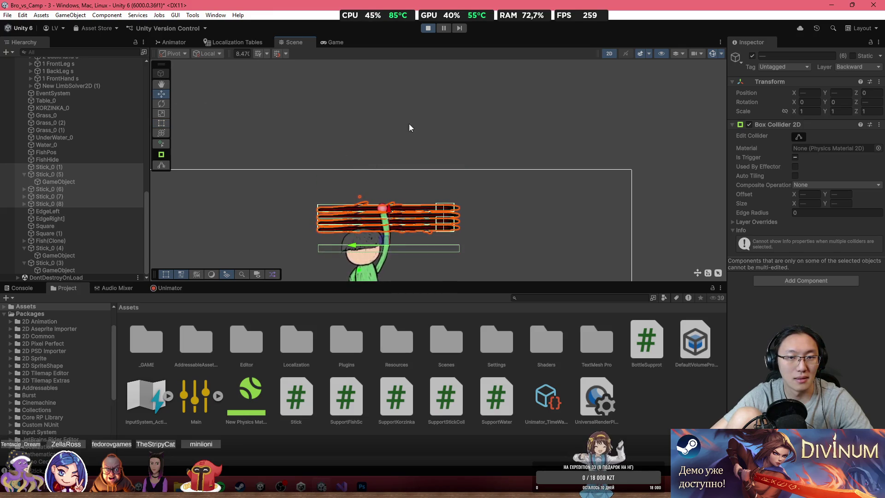
{"action": "left_click", "coordinate": [333, 42]}
{"action": "key", "text": "shift+space"}
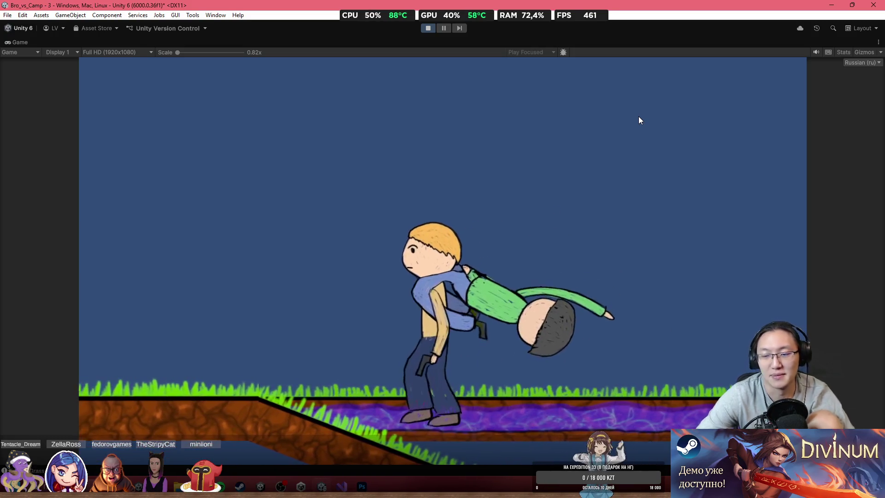
Stop Play mode after playtesting the level with the lowered sticks.
{"action": "left_click", "coordinate": [431, 29]}
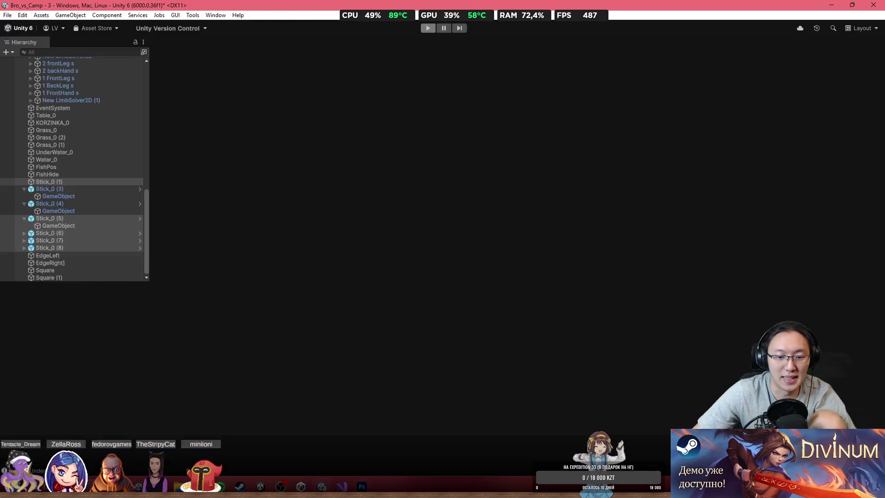
In Stick.cs, browse rb's rotation suggestions such as DORotate, freezeRotation and MoveRotation.
{"action": "key", "text": "alt+Tab"}
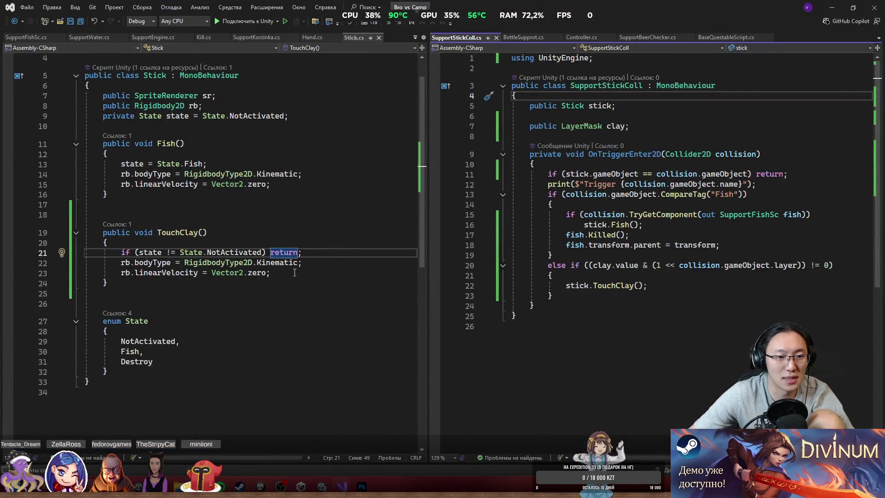
{"action": "type", "text": "rb.gameObject"}
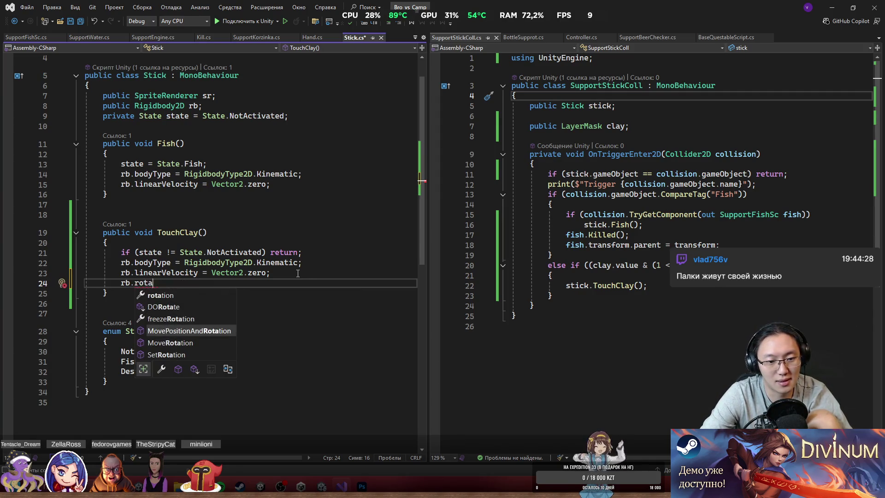
{"action": "key", "text": "Up"}
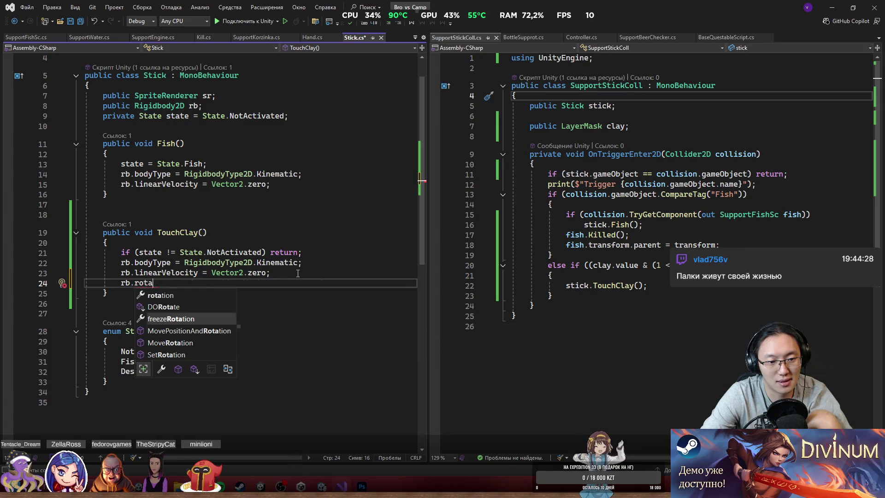
{"action": "key", "text": "Up"}
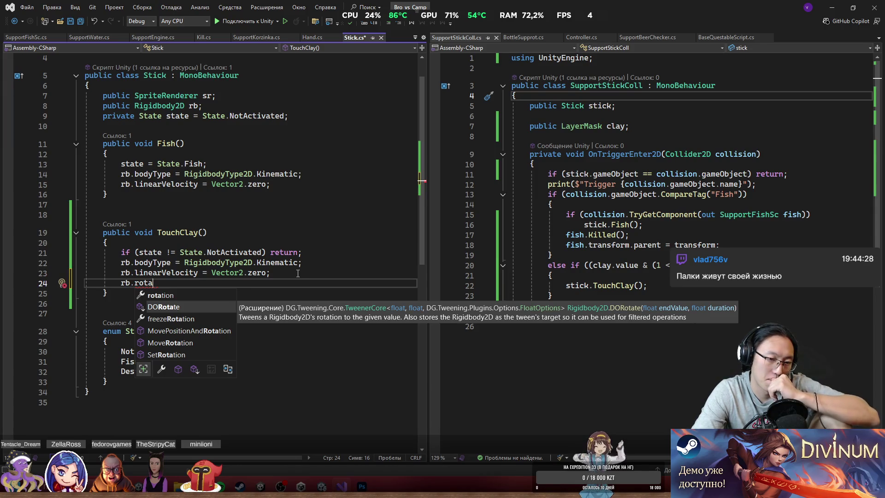
{"action": "key", "text": "Down"}
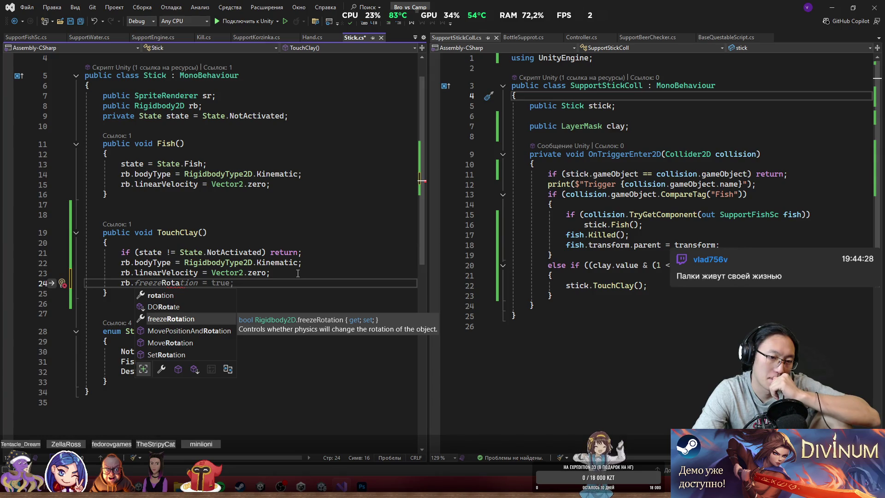
{"action": "key", "text": "Down"}
{"action": "key", "text": "Down"}
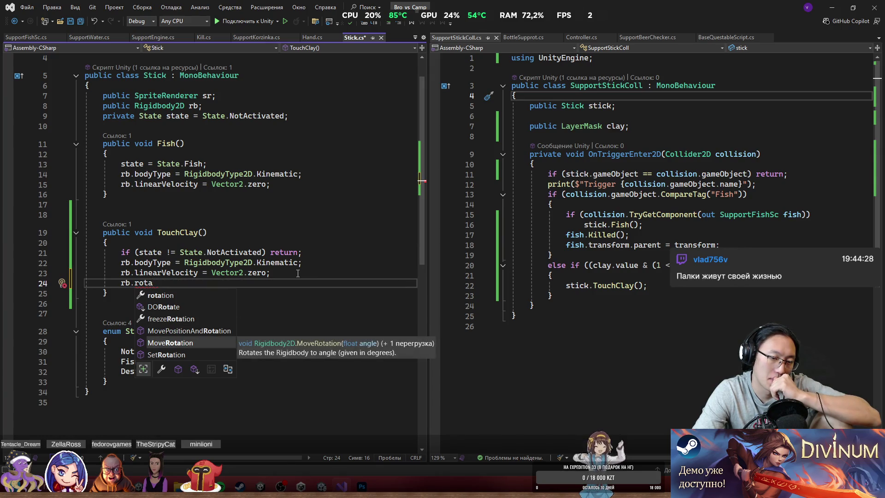
{"action": "key", "text": "BackSpace"}
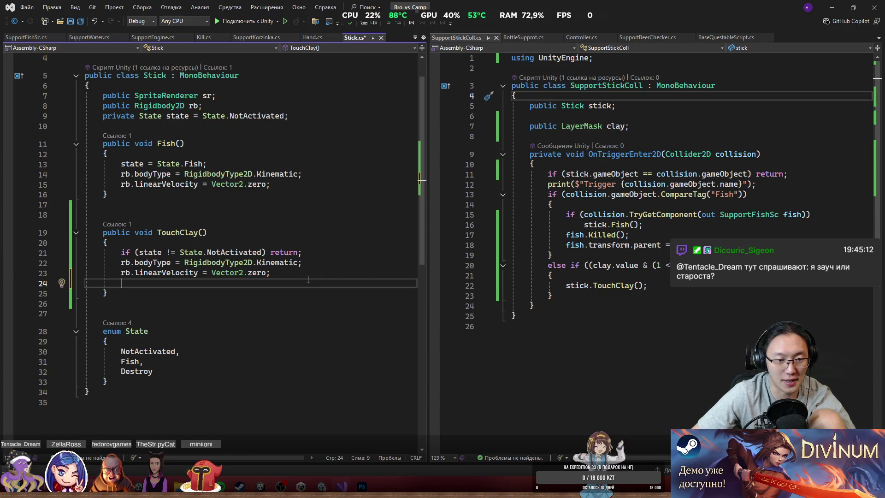
Add 'rb.angularVelocity = 0f;' to TouchClay() and go back to Unity.
{"action": "type", "text": "rb.angularVelocity = 0f;"}
{"action": "key", "text": "Return"}
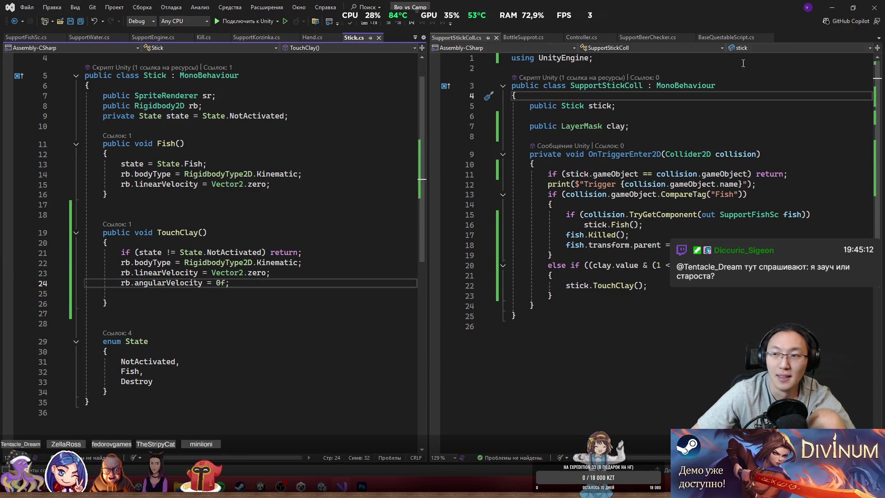
{"action": "left_click", "coordinate": [832, 7]}
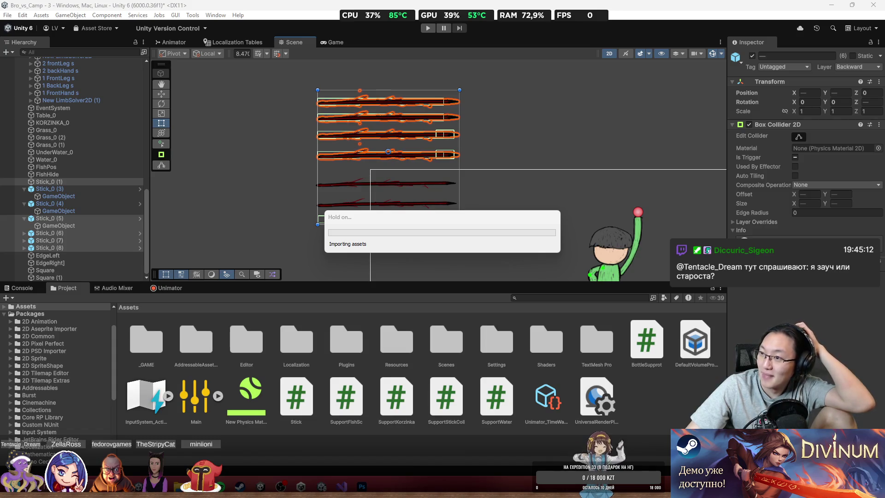
Enter Play mode with a full-editor Game view to test the angular velocity change.
{"action": "left_click", "coordinate": [432, 27]}
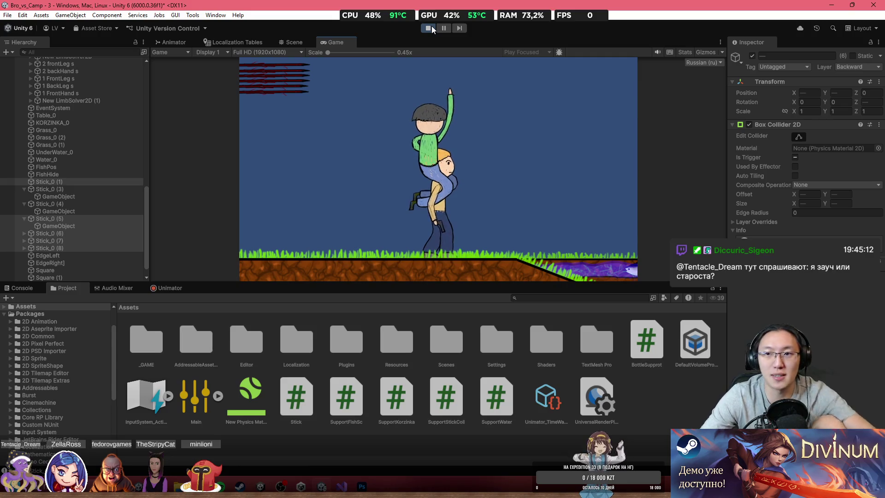
{"action": "key", "text": "shift+space"}
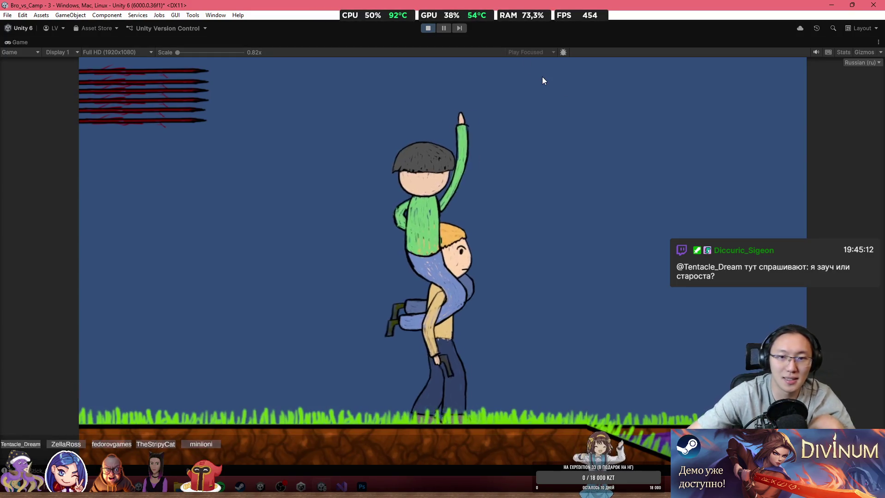
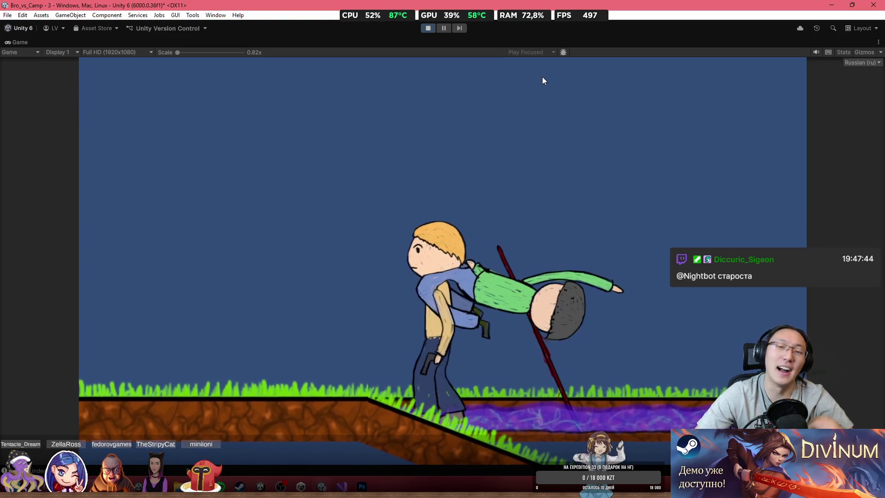
Stop the running game to return to Edit mode.
{"action": "left_click", "coordinate": [427, 27]}
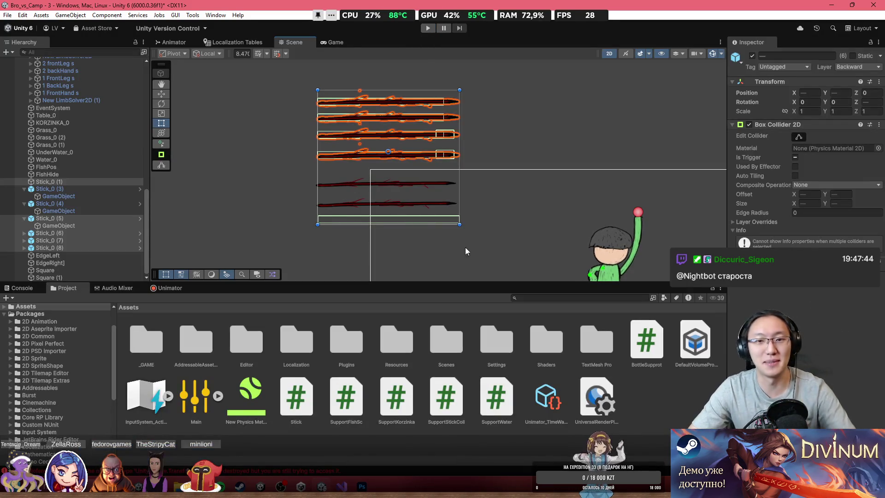
{"action": "scroll", "coordinate": [425, 186], "scroll_direction": "down", "scroll_amount": 5}
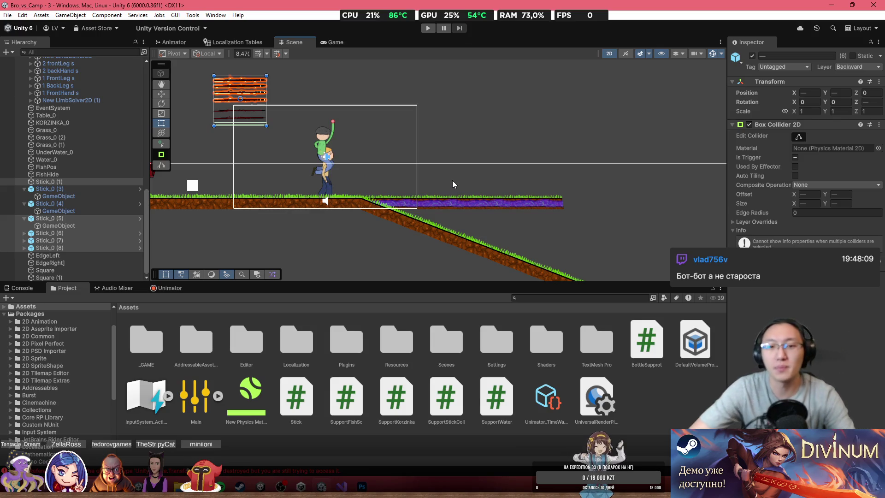
{"action": "scroll", "coordinate": [417, 189], "scroll_direction": "up", "scroll_amount": 10}
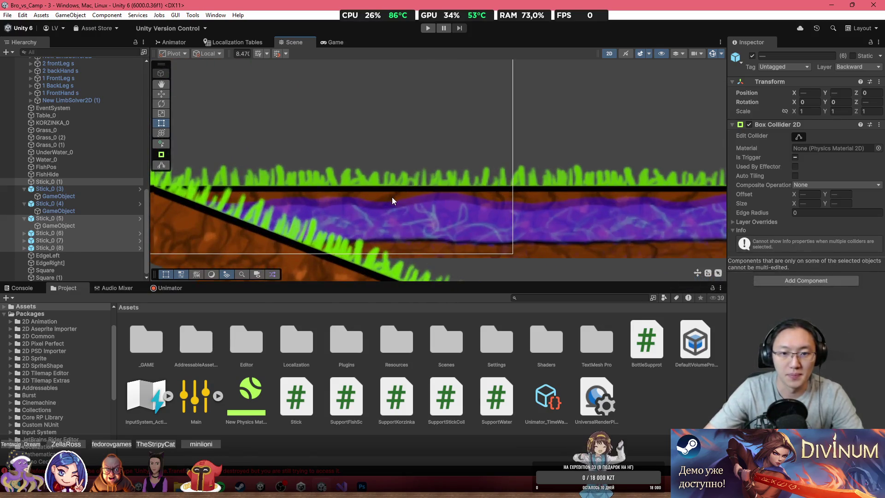
Inspect the Grass_0 (1) ground piece and the Water_0 strip with its trigger collider.
{"action": "left_click", "coordinate": [390, 196]}
{"action": "scroll", "coordinate": [395, 200], "scroll_direction": "down", "scroll_amount": 4}
{"action": "scroll", "coordinate": [406, 202], "scroll_direction": "down", "scroll_amount": 1}
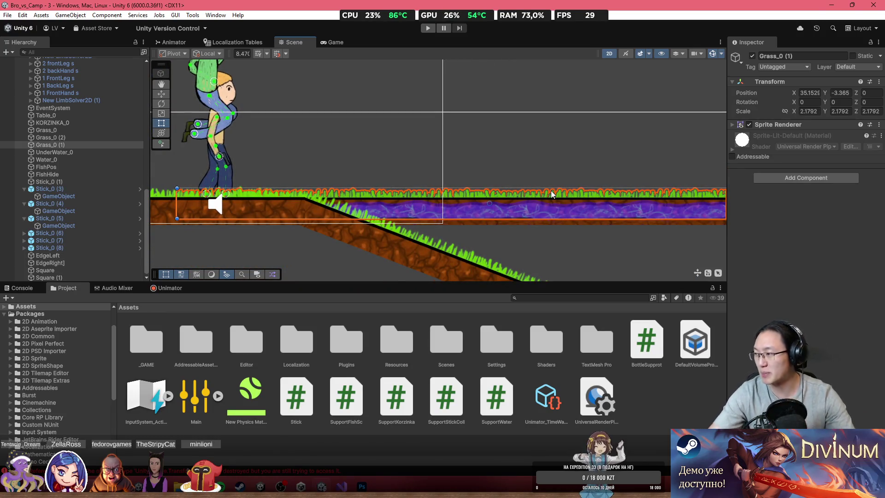
{"action": "left_click", "coordinate": [386, 208]}
{"action": "scroll", "coordinate": [452, 184], "scroll_direction": "right", "scroll_amount": 2}
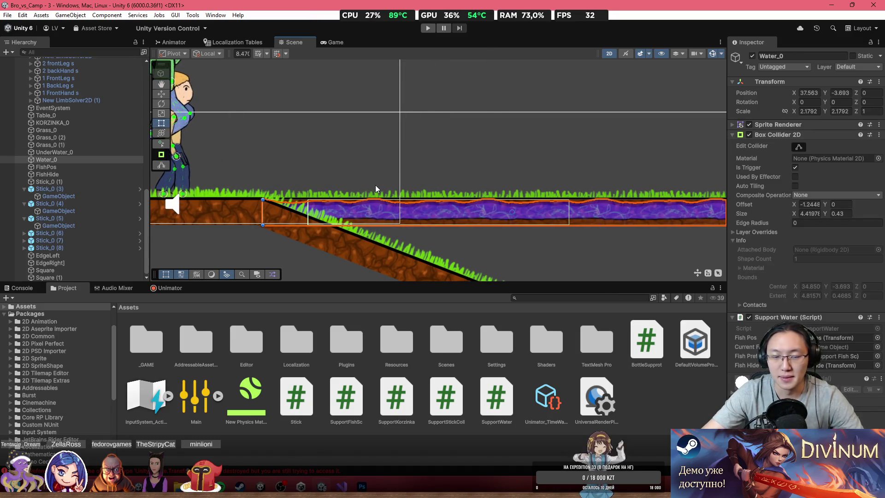
Drag the Fish prefab from _GAME > Prefabs into the level.
{"action": "double_click", "coordinate": [146, 342]}
{"action": "double_click", "coordinate": [255, 349]}
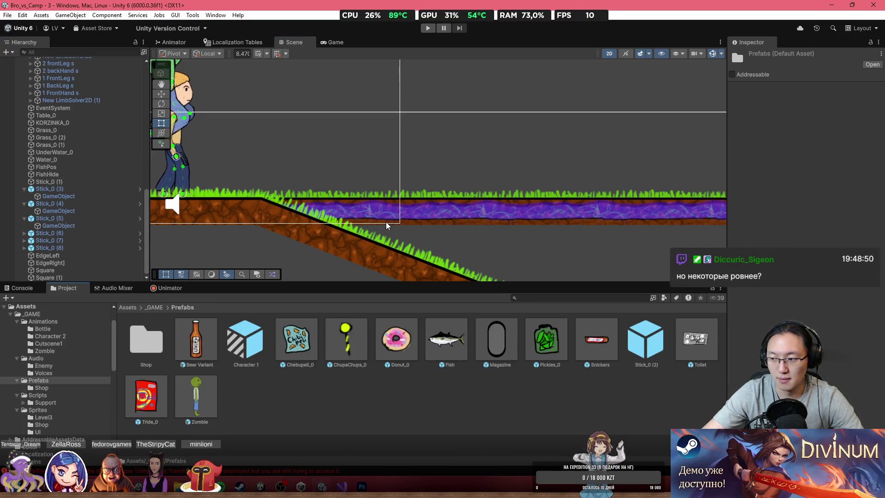
{"action": "scroll", "coordinate": [507, 272], "scroll_direction": "left", "scroll_amount": 5}
{"action": "scroll", "coordinate": [507, 272], "scroll_direction": "up", "scroll_amount": 2}
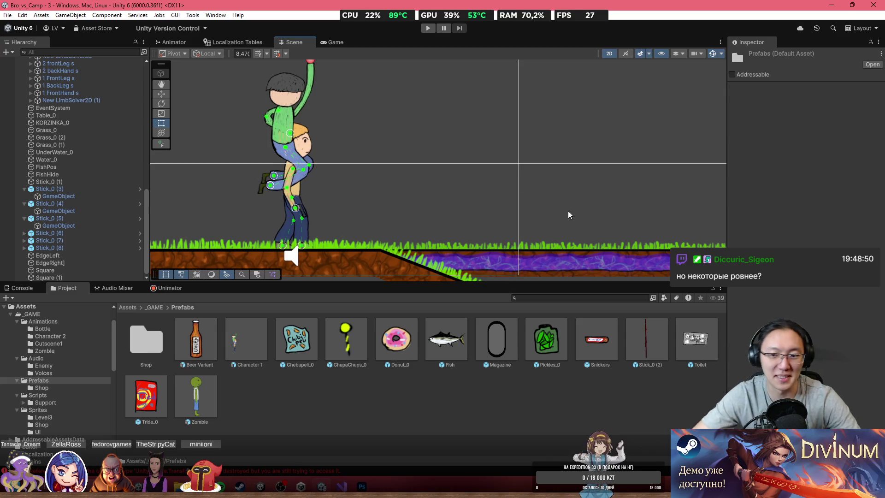
{"action": "left_click_drag", "start_coordinate": [446, 341], "coordinate": [436, 231]}
Put the Fish and its children on the Backward layer, then start Play mode.
{"action": "scroll", "coordinate": [510, 208], "scroll_direction": "up", "scroll_amount": 2}
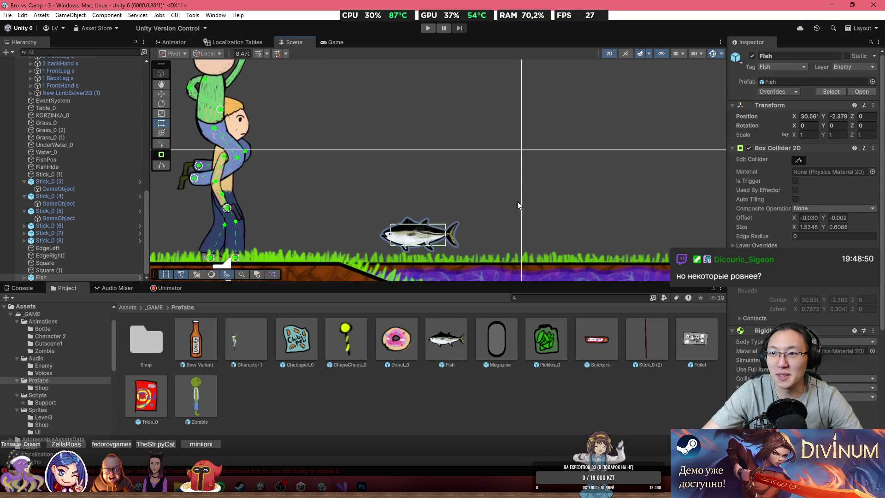
{"action": "left_click", "coordinate": [834, 67]}
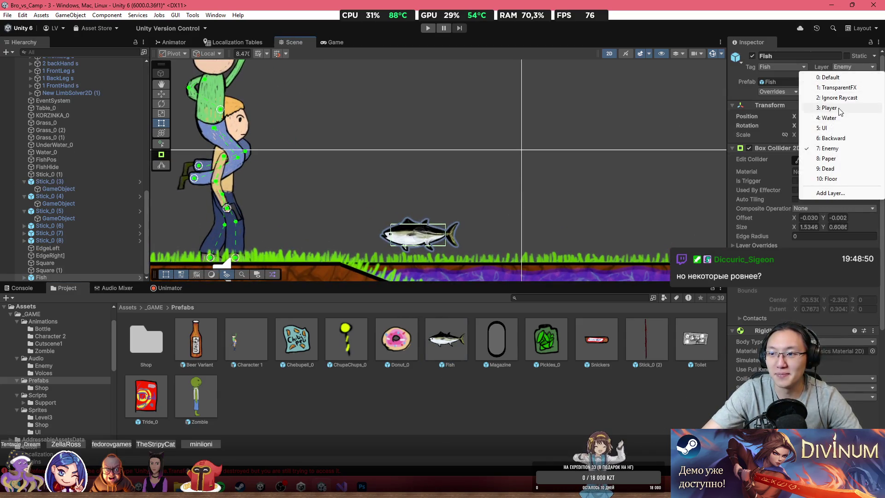
{"action": "left_click", "coordinate": [833, 138]}
{"action": "left_click", "coordinate": [450, 257]}
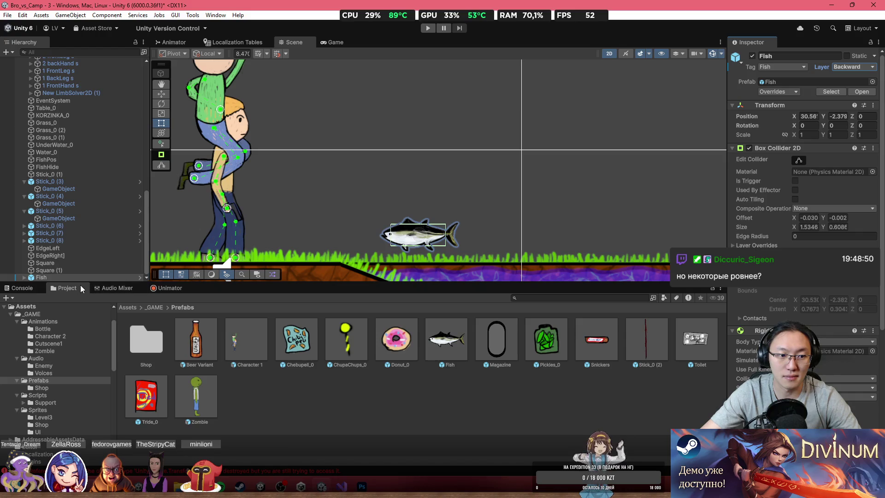
{"action": "left_click", "coordinate": [427, 28]}
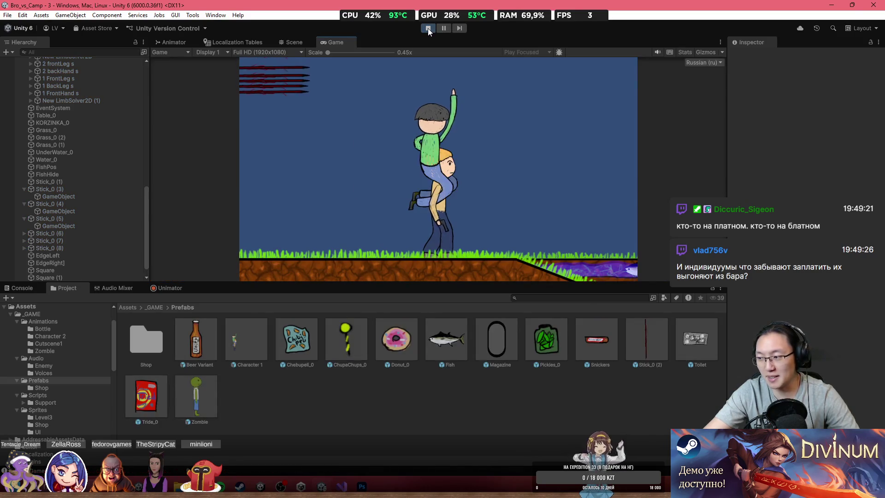
Playtest with the Game view maximized, then stop playback.
{"action": "double_click", "coordinate": [493, 42]}
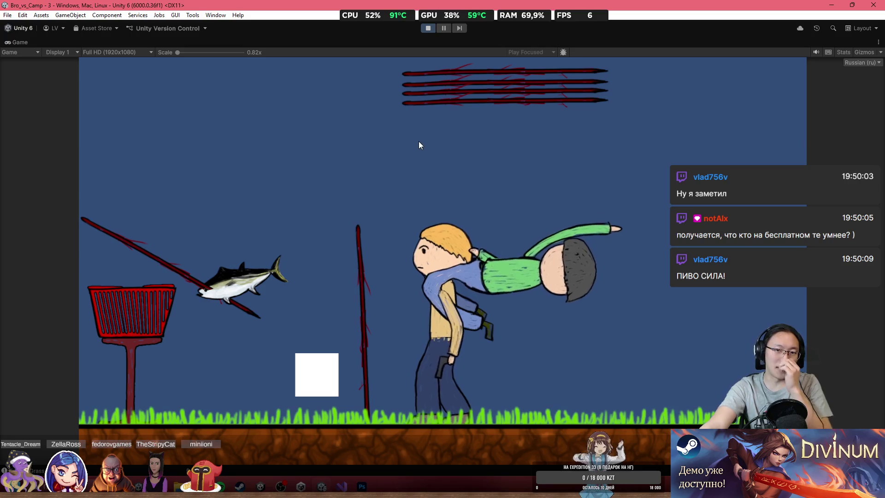
{"action": "left_click", "coordinate": [428, 28]}
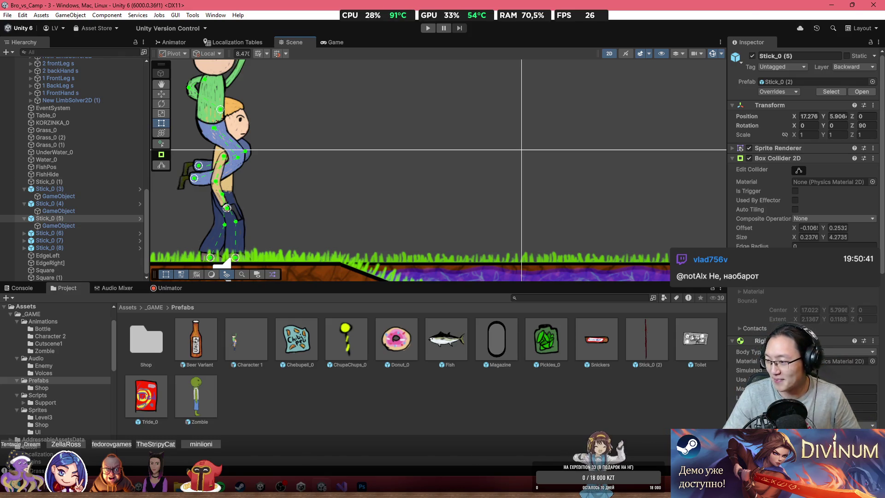
{"action": "key", "text": "super+d"}
{"action": "key", "text": "super+d"}
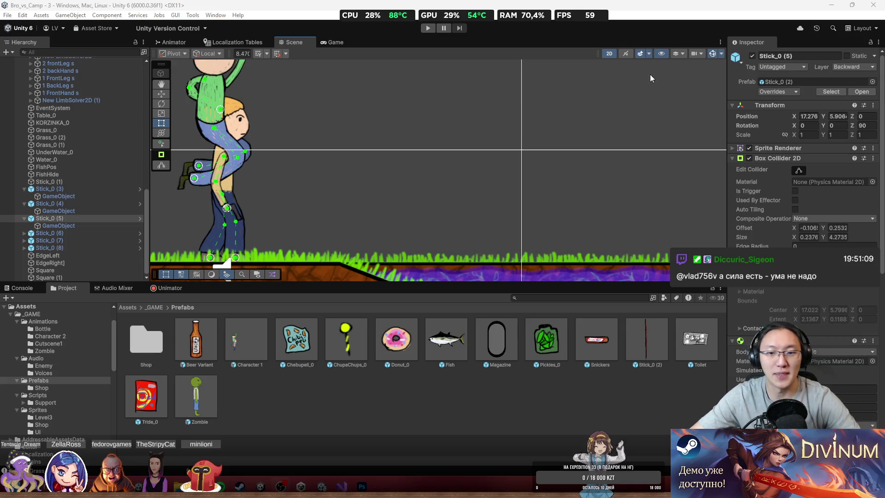
{"action": "scroll", "coordinate": [489, 209], "scroll_direction": "down", "scroll_amount": 4}
{"action": "mouse_move", "coordinate": [503, 145]}
{"action": "left_mouse_down"}
{"action": "mouse_move", "coordinate": [503, 168]}
{"action": "mouse_move", "coordinate": [366, 132]}
{"action": "mouse_move", "coordinate": [551, 134]}
{"action": "left_mouse_up"}
{"action": "mouse_move", "coordinate": [332, 129]}
{"action": "left_mouse_down"}
{"action": "mouse_move", "coordinate": [498, 128]}
{"action": "mouse_move", "coordinate": [379, 150]}
{"action": "left_mouse_up"}
{"action": "scroll", "coordinate": [458, 155], "scroll_direction": "down", "scroll_amount": 2}
{"action": "scroll", "coordinate": [469, 147], "scroll_direction": "down", "scroll_amount": 2}
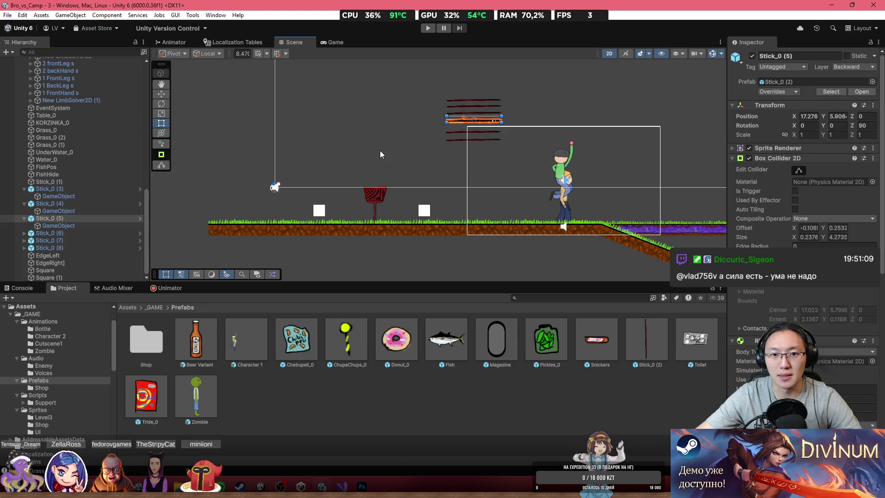
{"action": "mouse_move", "coordinate": [439, 112]}
{"action": "left_mouse_down"}
{"action": "mouse_move", "coordinate": [422, 146]}
{"action": "mouse_move", "coordinate": [374, 179]}
{"action": "left_mouse_up"}
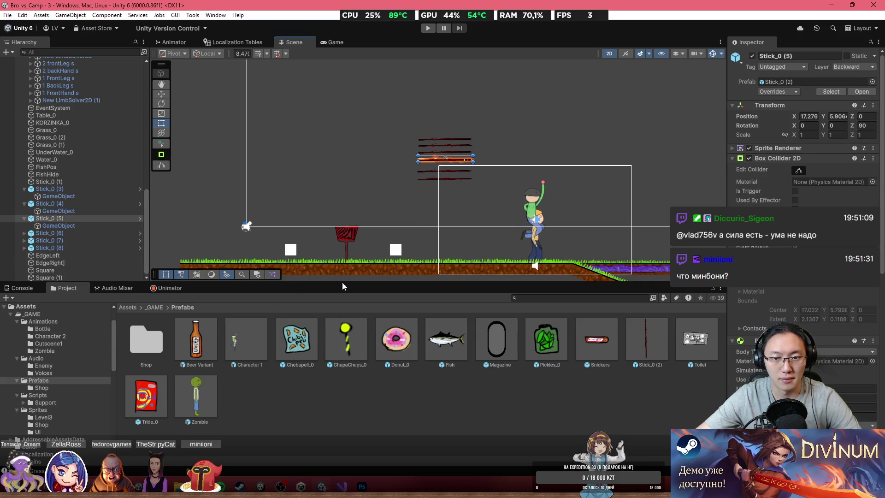
{"action": "right_click", "coordinate": [462, 392]}
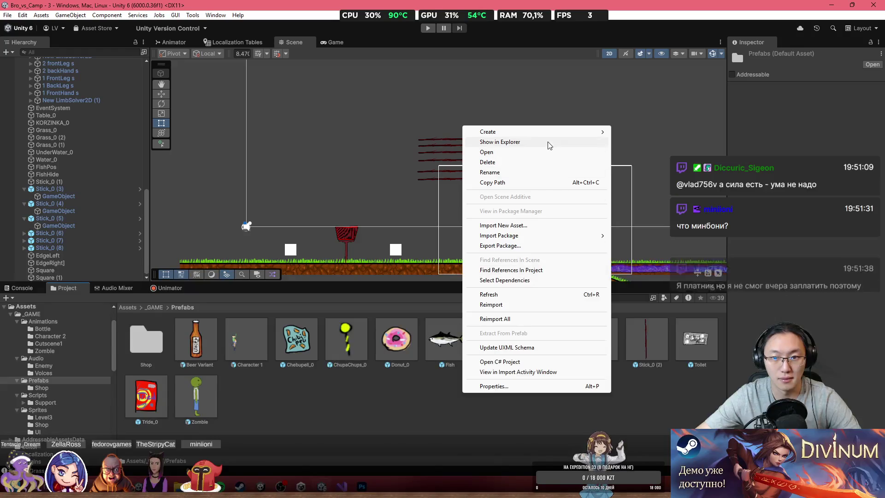
{"action": "mouse_move", "coordinate": [554, 135]}
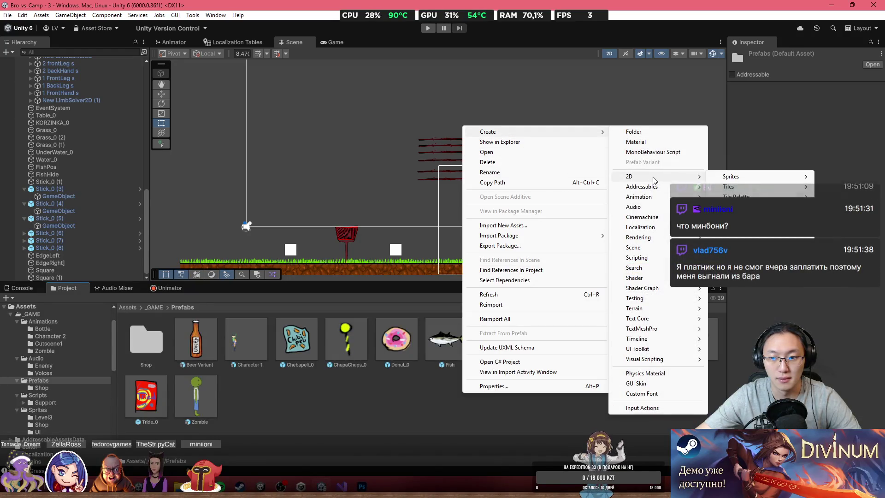
{"action": "mouse_move", "coordinate": [655, 260]}
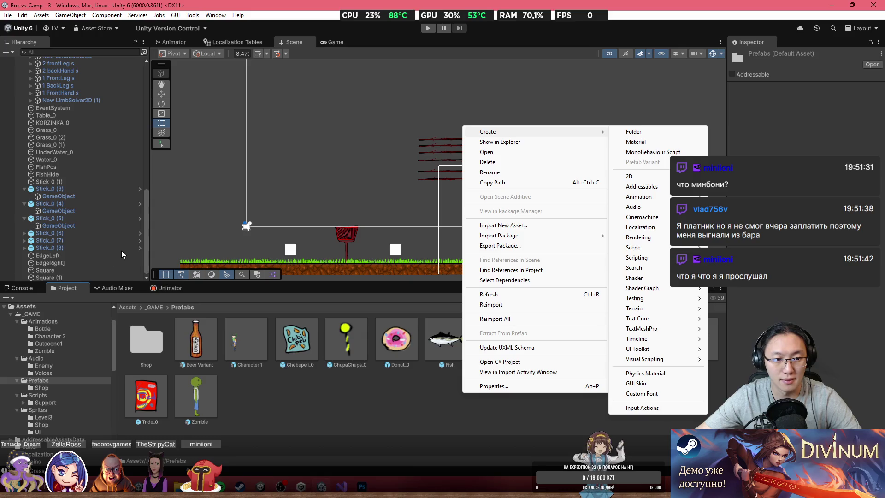
{"action": "left_click", "coordinate": [155, 266]}
{"action": "scroll", "coordinate": [74, 184], "scroll_direction": "up", "scroll_amount": 10}
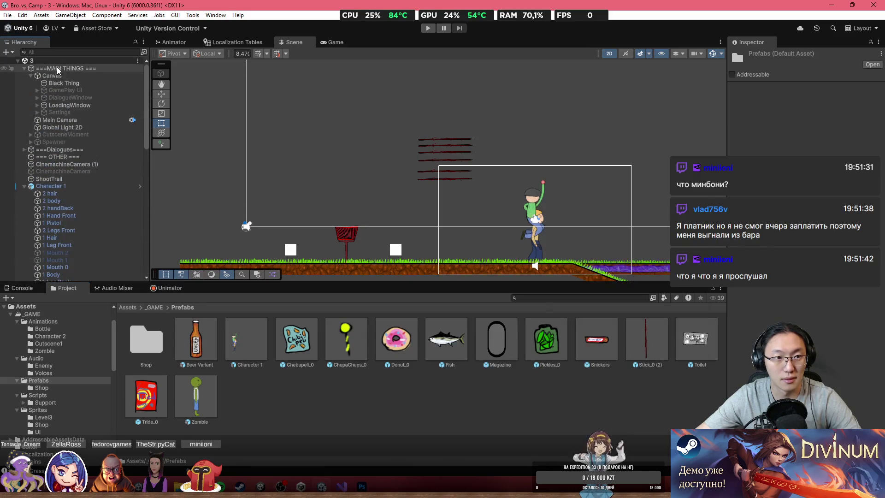
Add a new particle emitter named Sow under ===MAIN THINGS===.
{"action": "right_click", "coordinate": [65, 69]}
{"action": "left_click", "coordinate": [92, 235]}
{"action": "type", "text": "bl"}
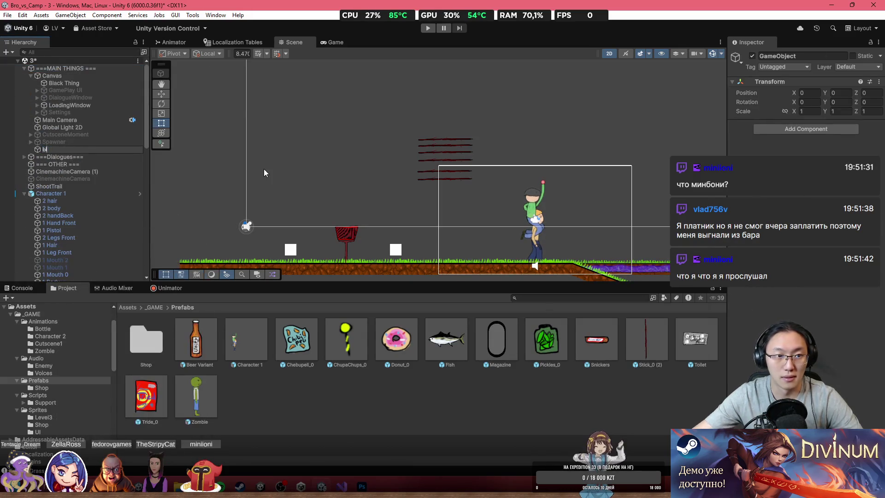
{"action": "type", "text": "w"}
{"action": "key", "text": "Return"}
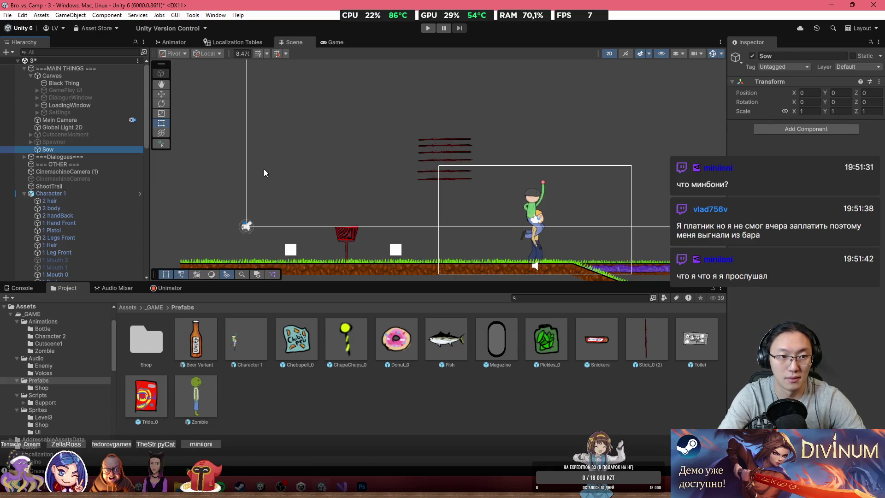
{"action": "key", "text": "alt+Tab"}
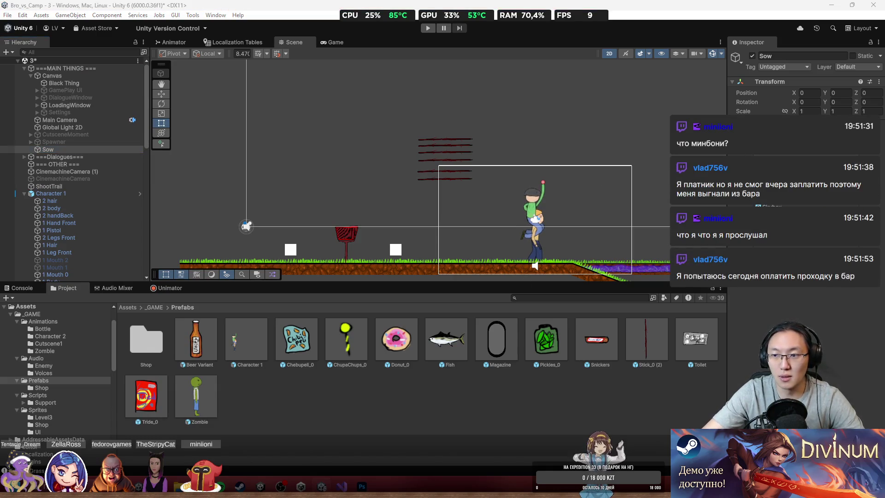
{"action": "left_click", "coordinate": [816, 339]}
{"action": "key", "text": "alt+Tab"}
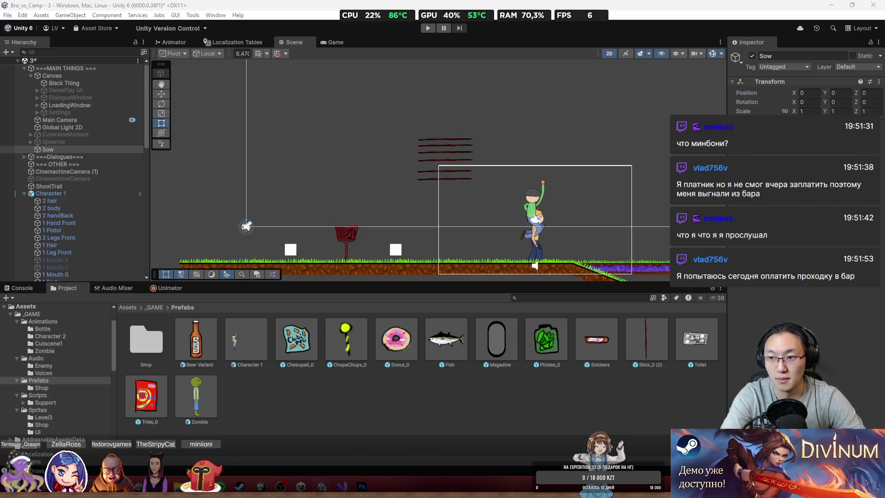
{"action": "key", "text": "alt+Tab"}
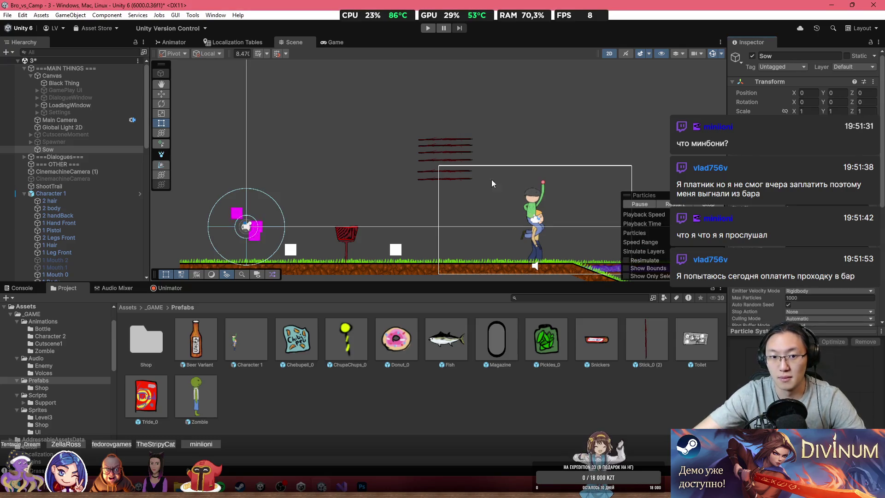
Move the Sow emitter up and right, high above the level.
{"action": "scroll", "coordinate": [421, 223], "scroll_direction": "down", "scroll_amount": 3}
{"action": "left_click", "coordinate": [161, 94]}
{"action": "left_click_drag", "start_coordinate": [304, 226], "coordinate": [425, 75]}
{"action": "scroll", "coordinate": [384, 177], "scroll_direction": "down", "scroll_amount": 2}
{"action": "scroll", "coordinate": [385, 178], "scroll_direction": "down", "scroll_amount": 1}
{"action": "left_click_drag", "start_coordinate": [348, 138], "coordinate": [356, 114]}
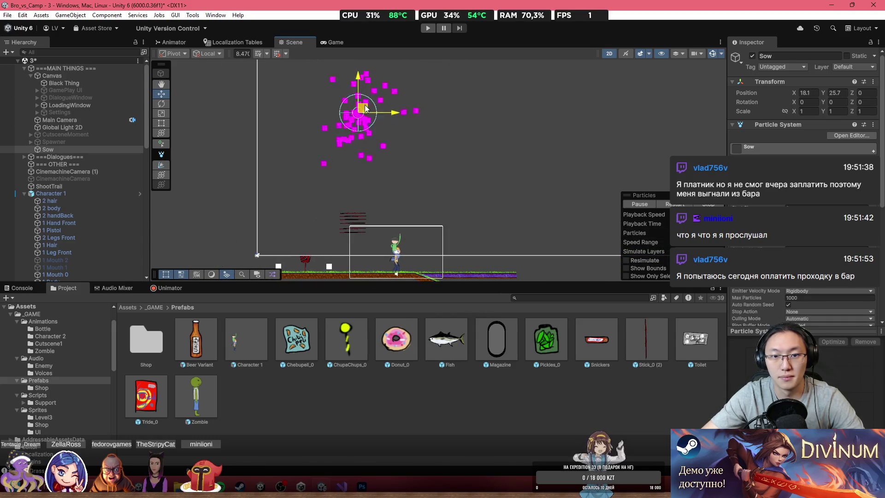
{"action": "scroll", "coordinate": [783, 135], "scroll_direction": "down", "scroll_amount": 8}
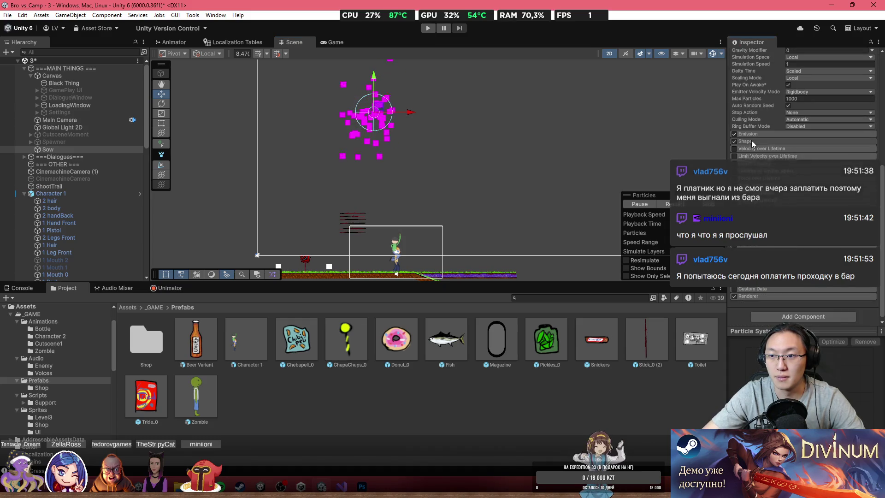
Make Sow emit from a Box shape, using Volume as the emit-from mode.
{"action": "left_click", "coordinate": [802, 150]}
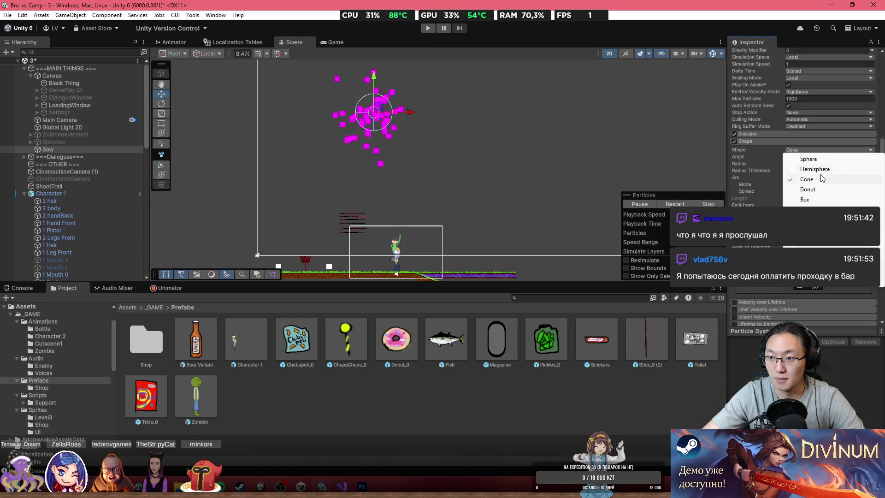
{"action": "left_click", "coordinate": [823, 198]}
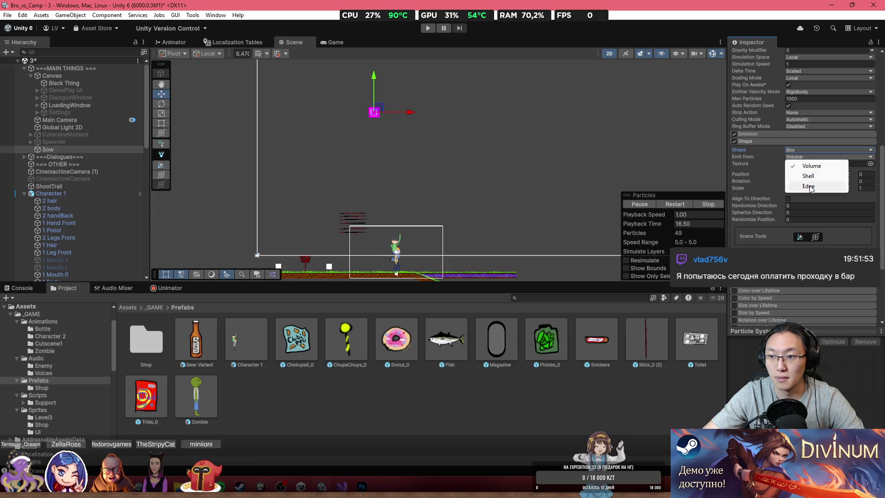
{"action": "left_click", "coordinate": [810, 186]}
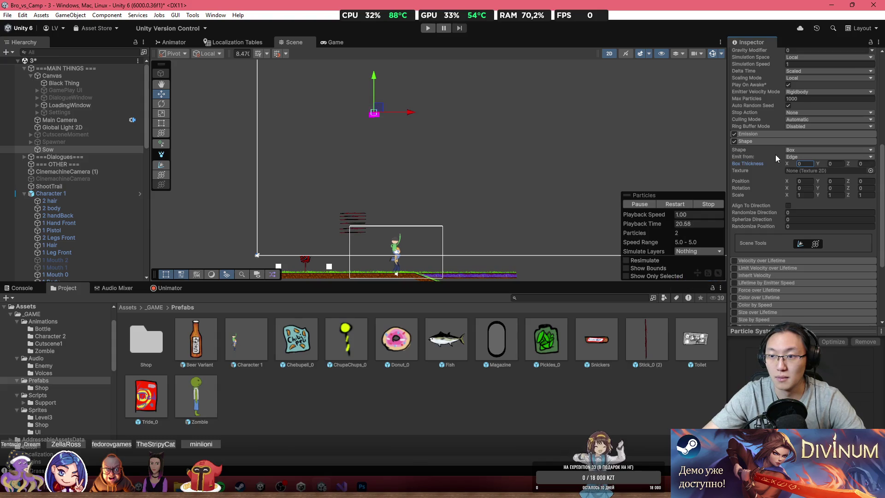
{"action": "left_click", "coordinate": [804, 157]}
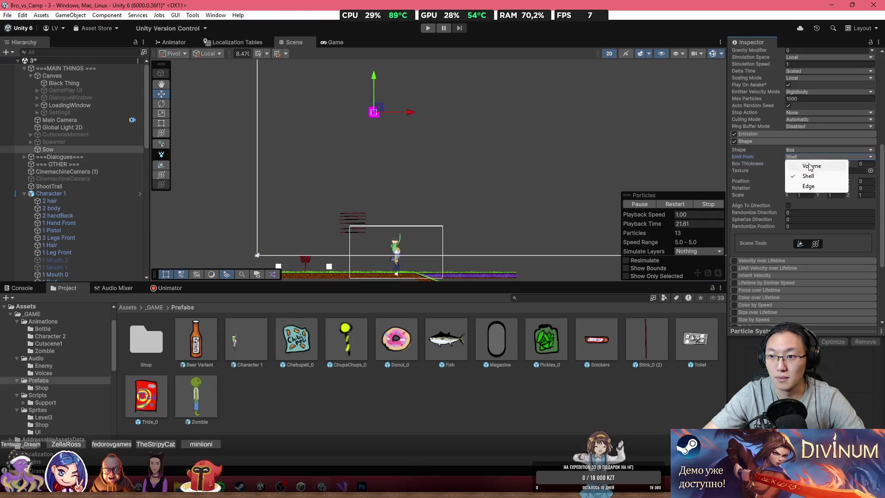
{"action": "left_click", "coordinate": [794, 164]}
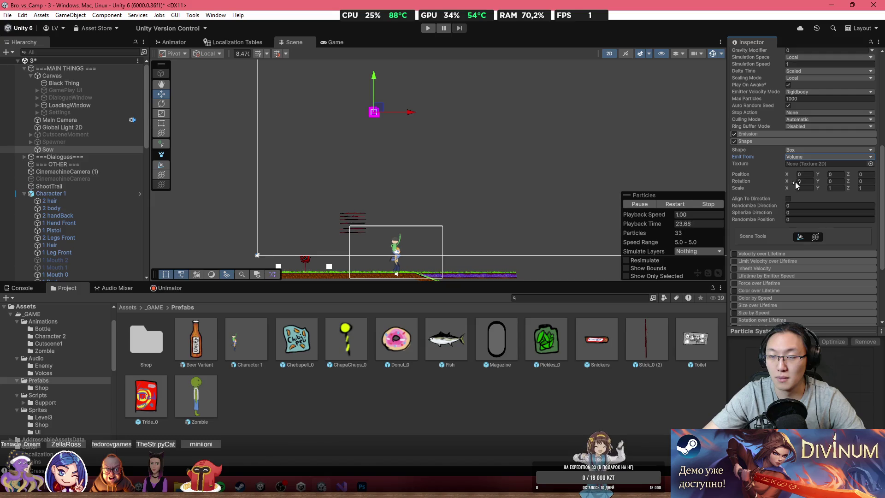
Widen the emission box's X scale into a long strip and reposition it above the level.
{"action": "scroll", "coordinate": [797, 273], "scroll_direction": "down", "scroll_amount": 2}
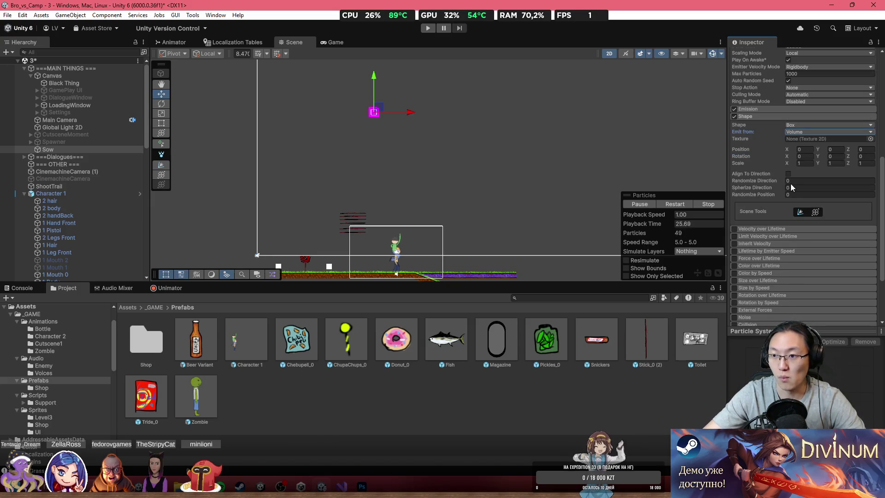
{"action": "left_click", "coordinate": [799, 164]}
{"action": "type", "text": "18"}
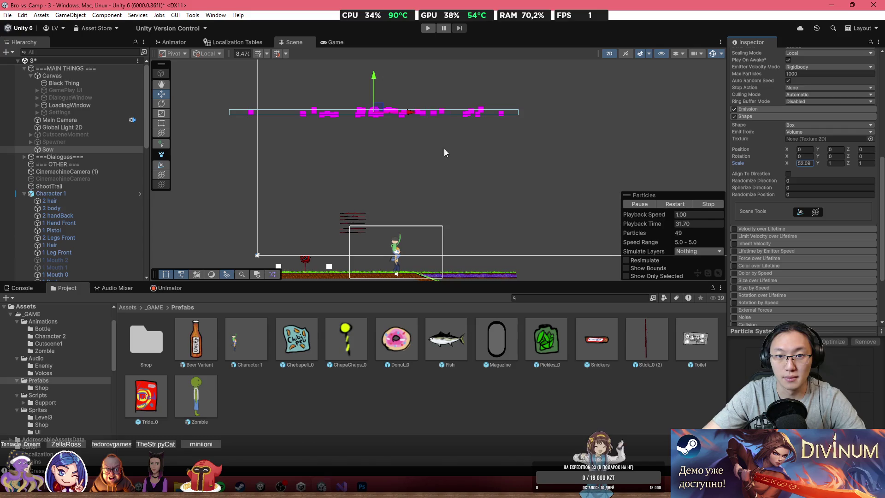
{"action": "left_click_drag", "start_coordinate": [385, 113], "coordinate": [410, 170]}
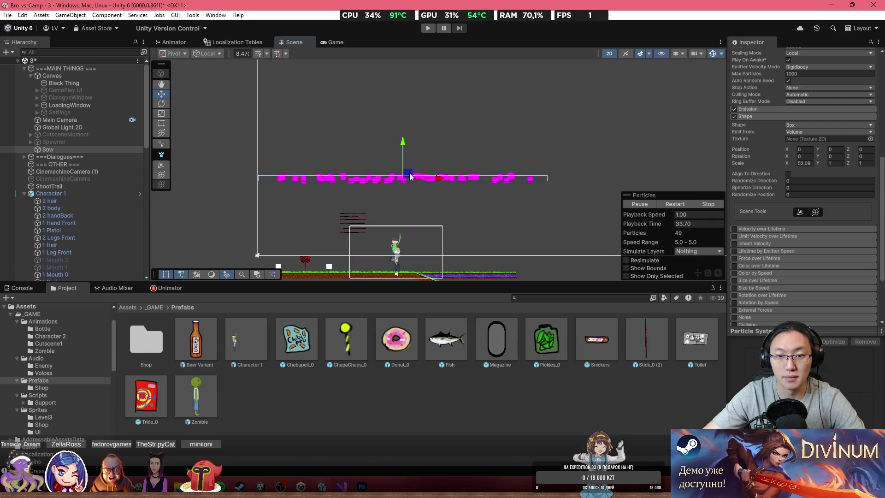
{"action": "scroll", "coordinate": [429, 211], "scroll_direction": "up", "scroll_amount": 2}
{"action": "left_click_drag", "start_coordinate": [416, 108], "coordinate": [378, 102]}
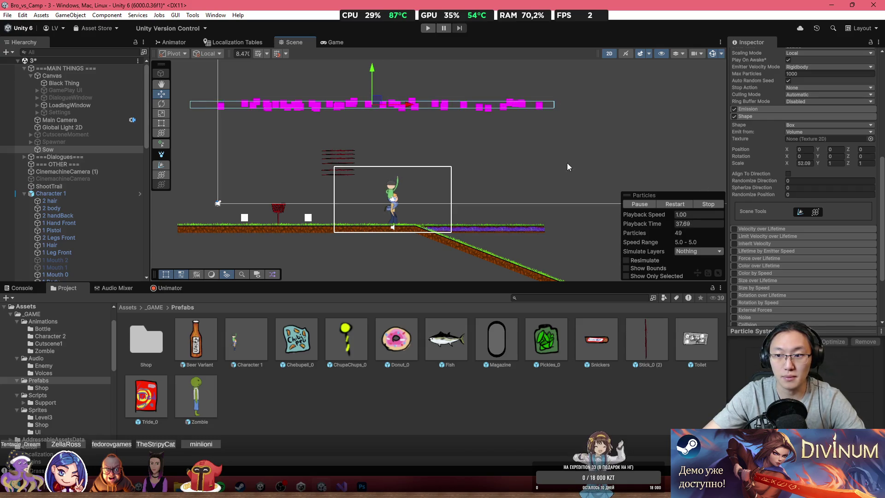
Assign the Sprites-Default material in the Renderer module of Sow.
{"action": "scroll", "coordinate": [760, 269], "scroll_direction": "down", "scroll_amount": 3}
{"action": "scroll", "coordinate": [749, 290], "scroll_direction": "down", "scroll_amount": 3}
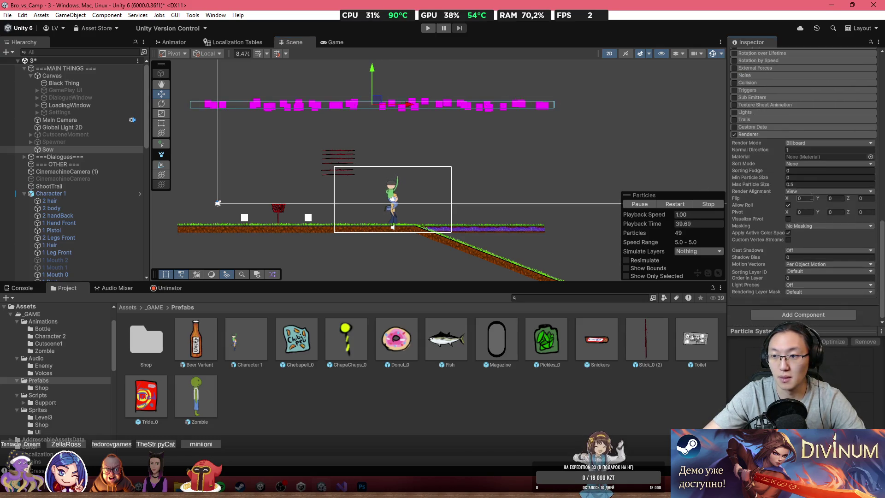
{"action": "left_click", "coordinate": [870, 157]}
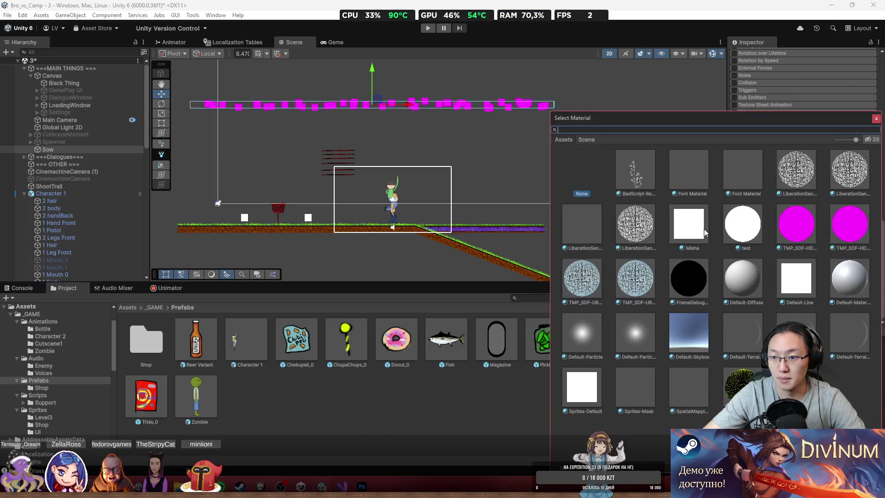
{"action": "left_click", "coordinate": [793, 282]}
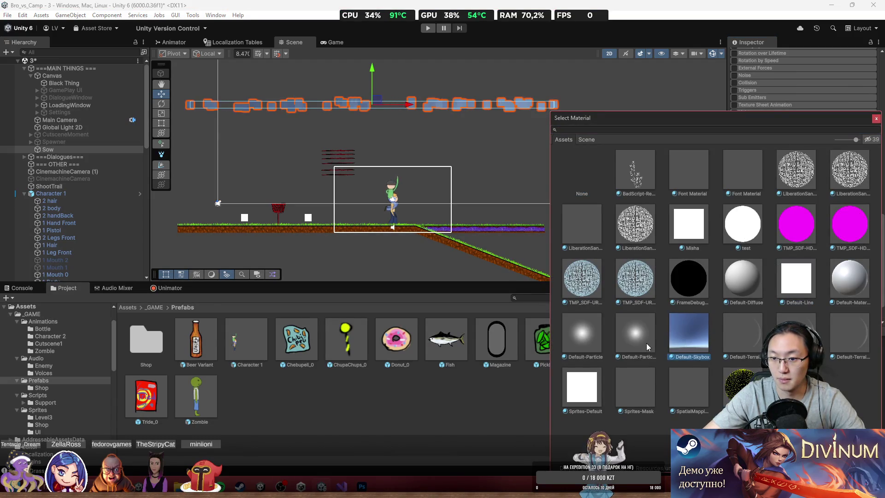
{"action": "double_click", "coordinate": [589, 388]}
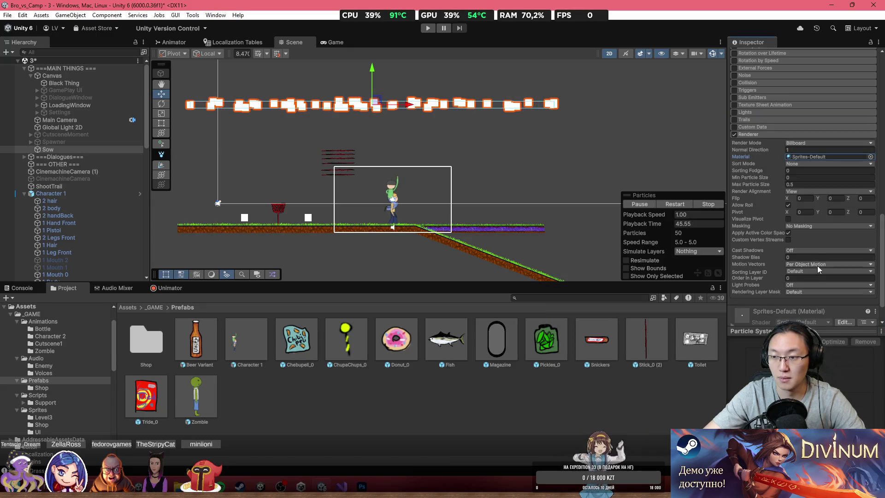
{"action": "scroll", "coordinate": [821, 167], "scroll_direction": "up", "scroll_amount": 10}
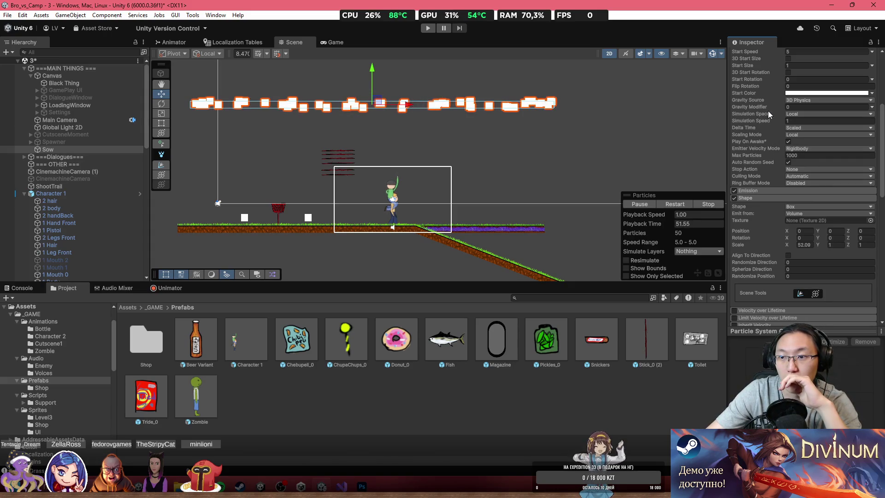
Set Gravity Source to 2D Physics with a 0.25 gravity modifier.
{"action": "left_click", "coordinate": [799, 100]}
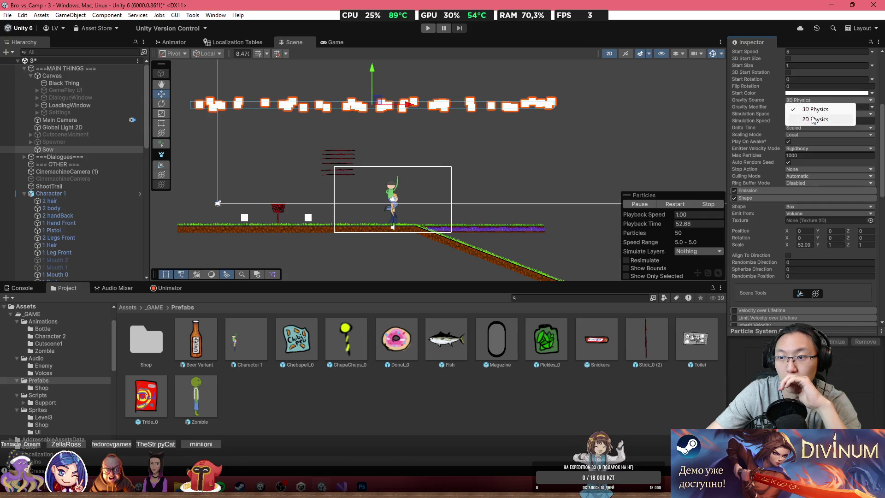
{"action": "mouse_move", "coordinate": [772, 109]}
{"action": "left_mouse_down"}
{"action": "mouse_move", "coordinate": [785, 108]}
{"action": "mouse_move", "coordinate": [773, 112]}
{"action": "left_mouse_up"}
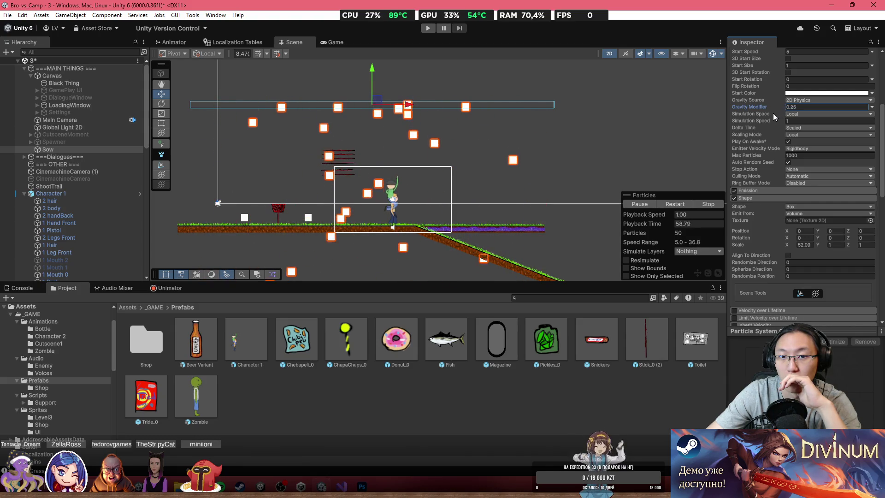
{"action": "scroll", "coordinate": [320, 194], "scroll_direction": "up", "scroll_amount": 4}
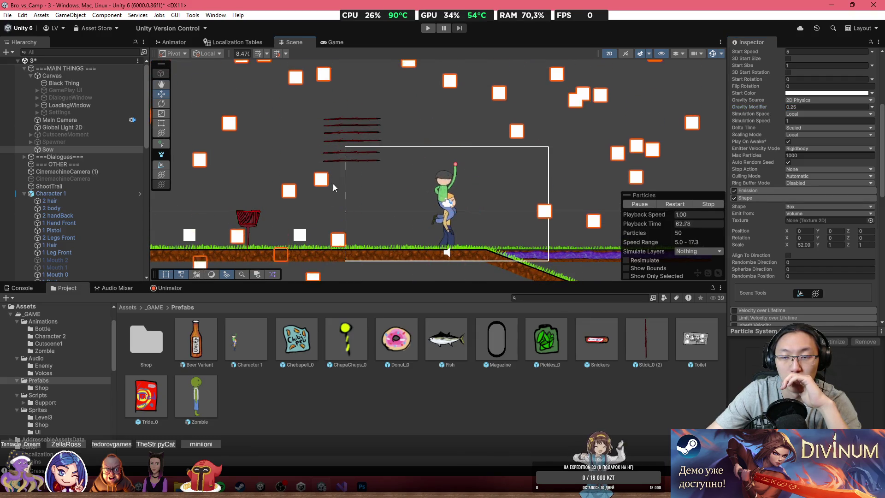
{"action": "left_click_drag", "start_coordinate": [333, 184], "coordinate": [356, 174]}
{"action": "scroll", "coordinate": [784, 264], "scroll_direction": "down", "scroll_amount": 5}
{"action": "scroll", "coordinate": [790, 242], "scroll_direction": "down", "scroll_amount": 2}
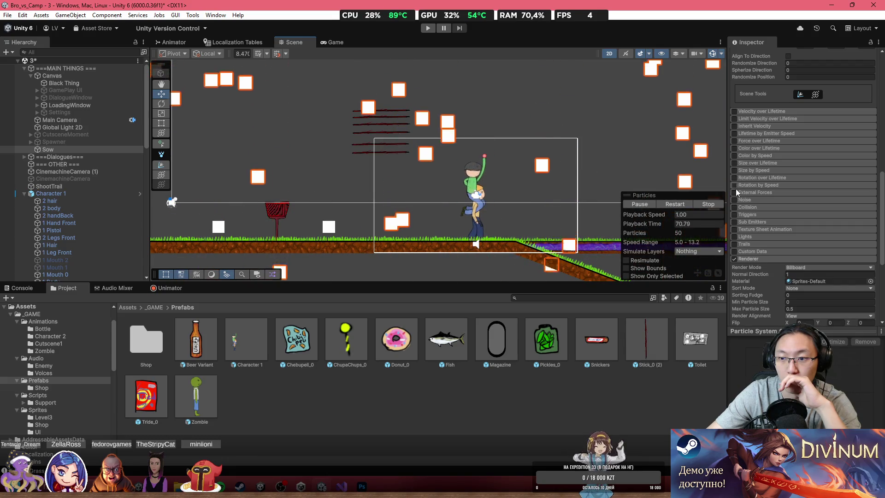
Try the Collision module with an empty plane slot, then turn collision back off.
{"action": "left_click", "coordinate": [734, 207]}
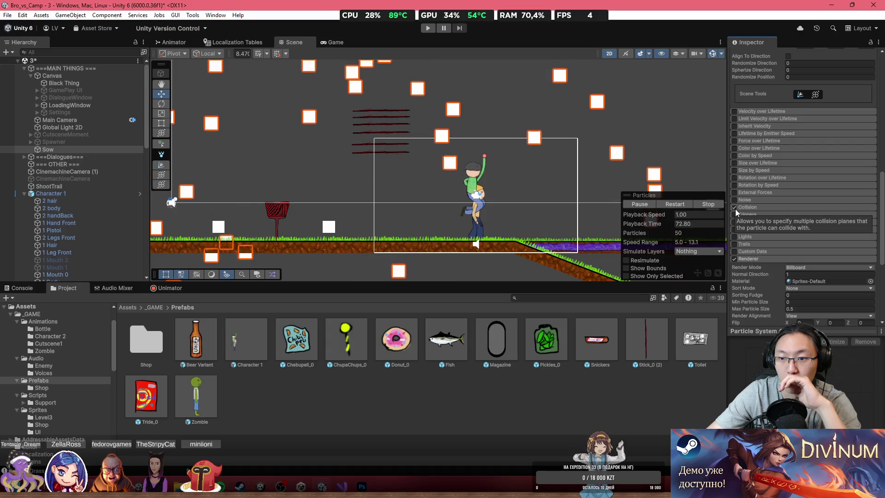
{"action": "left_click", "coordinate": [767, 206]}
{"action": "left_click", "coordinate": [852, 235]}
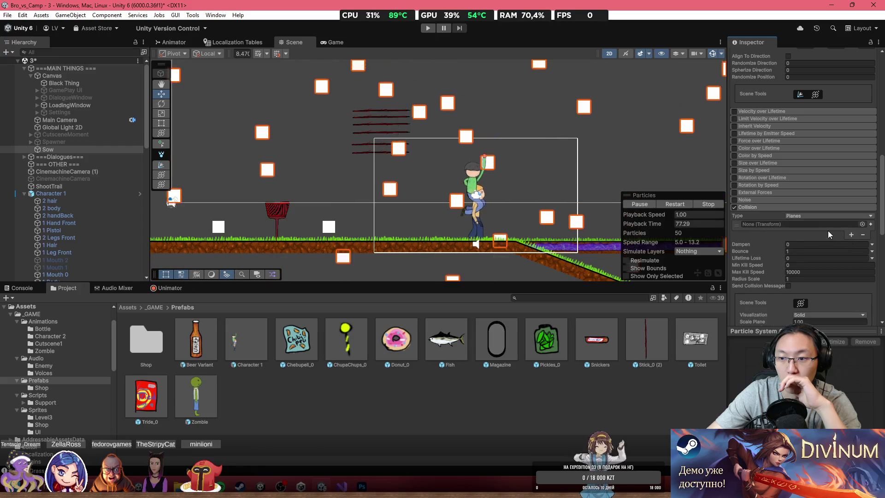
{"action": "left_click", "coordinate": [734, 207]}
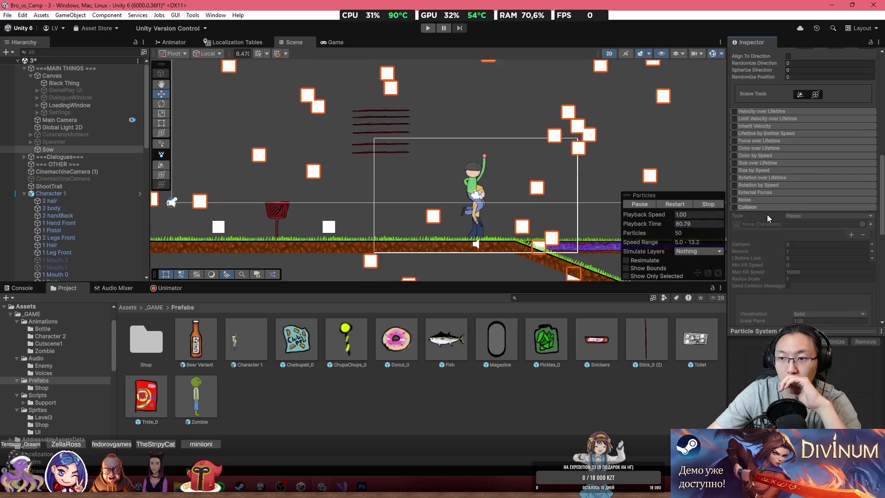
{"action": "scroll", "coordinate": [767, 214], "scroll_direction": "up", "scroll_amount": 15}
Set the particles' Simulation Space to World.
{"action": "left_click", "coordinate": [803, 235]}
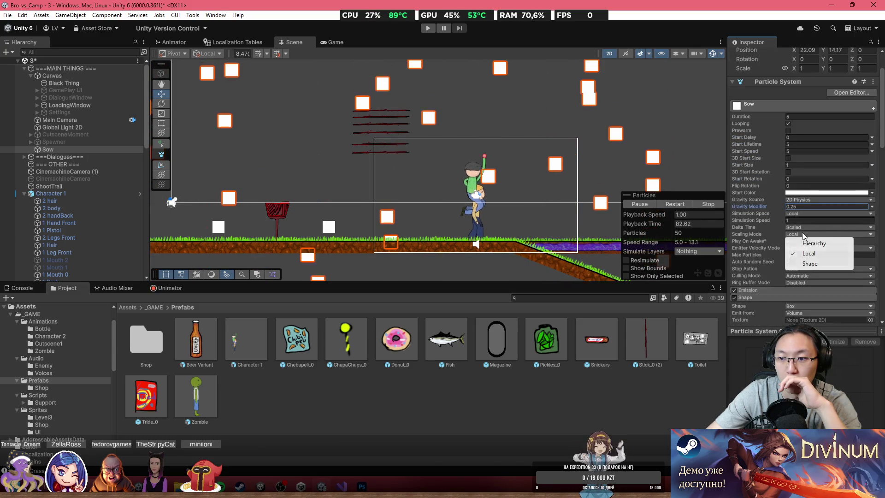
{"action": "left_click", "coordinate": [797, 215]}
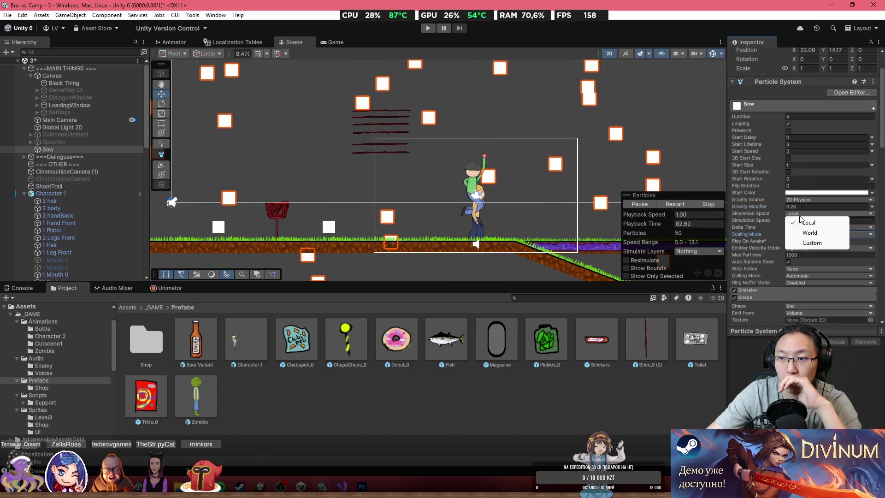
{"action": "left_click", "coordinate": [808, 228]}
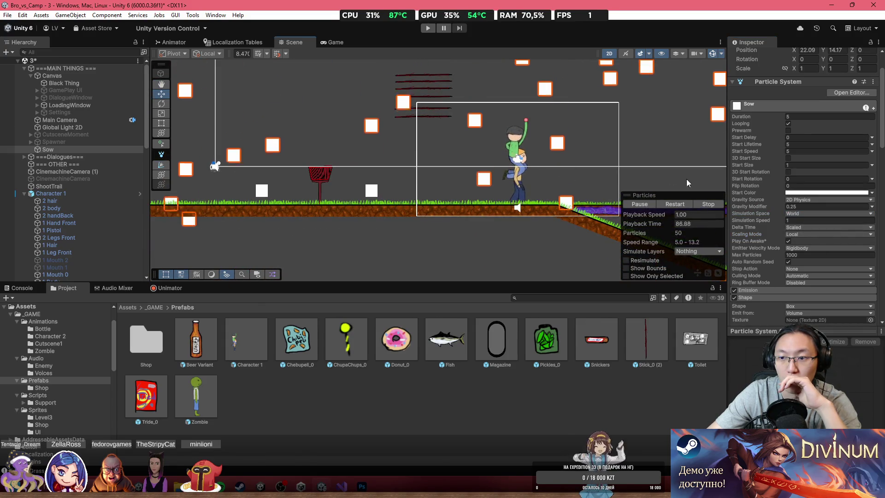
{"action": "left_click", "coordinate": [795, 213]}
{"action": "left_click", "coordinate": [752, 219]}
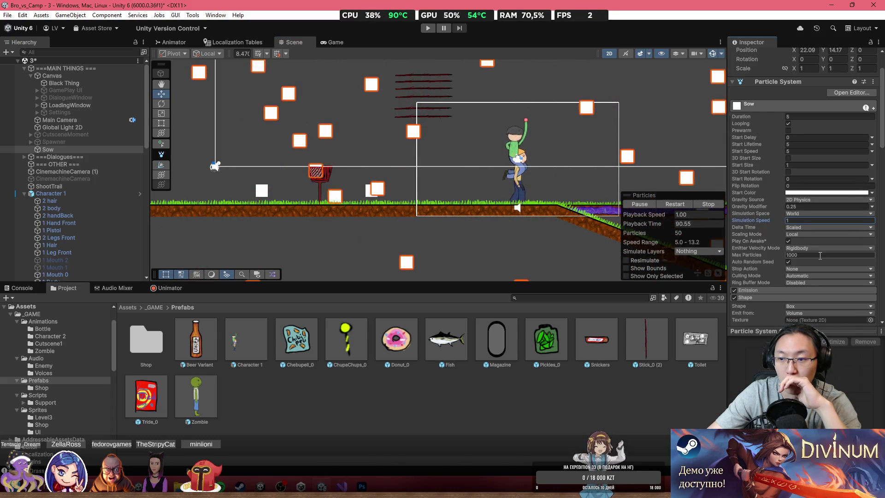
{"action": "scroll", "coordinate": [811, 251], "scroll_direction": "down", "scroll_amount": 5}
{"action": "scroll", "coordinate": [788, 227], "scroll_direction": "down", "scroll_amount": 3}
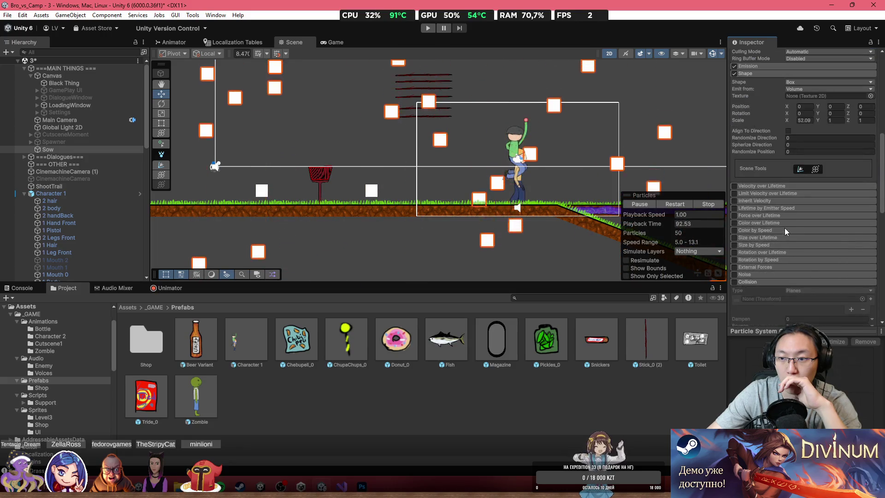
{"action": "scroll", "coordinate": [732, 266], "scroll_direction": "down", "scroll_amount": 2}
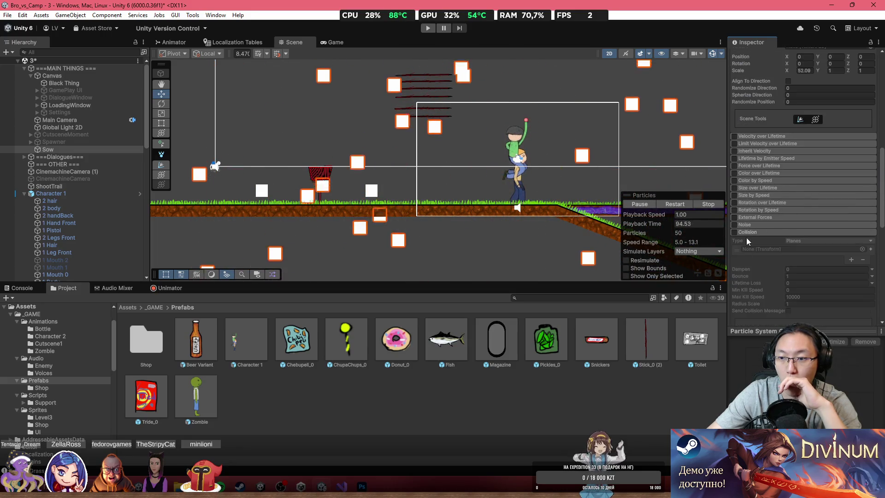
Enable Texture Sheet Animation on Sow in Sprites mode.
{"action": "left_click", "coordinate": [747, 232]}
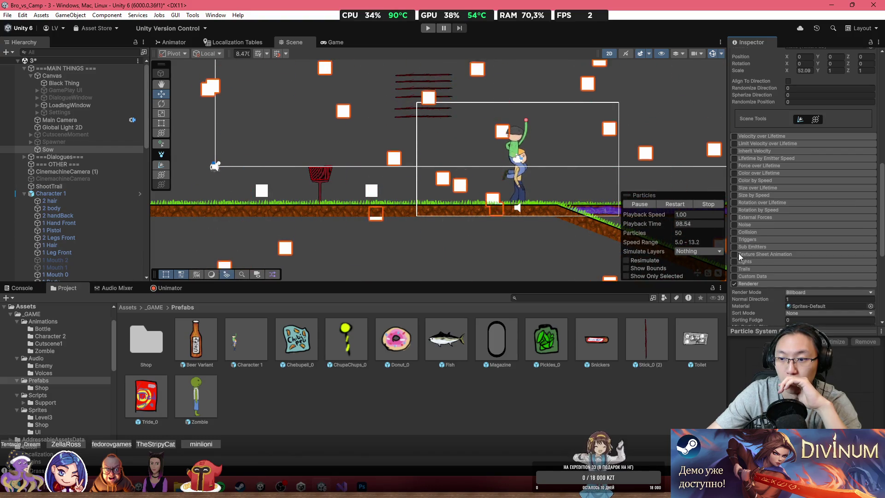
{"action": "left_click", "coordinate": [733, 253]}
{"action": "left_click", "coordinate": [744, 253]}
{"action": "left_click", "coordinate": [807, 262]}
{"action": "left_click", "coordinate": [817, 278]}
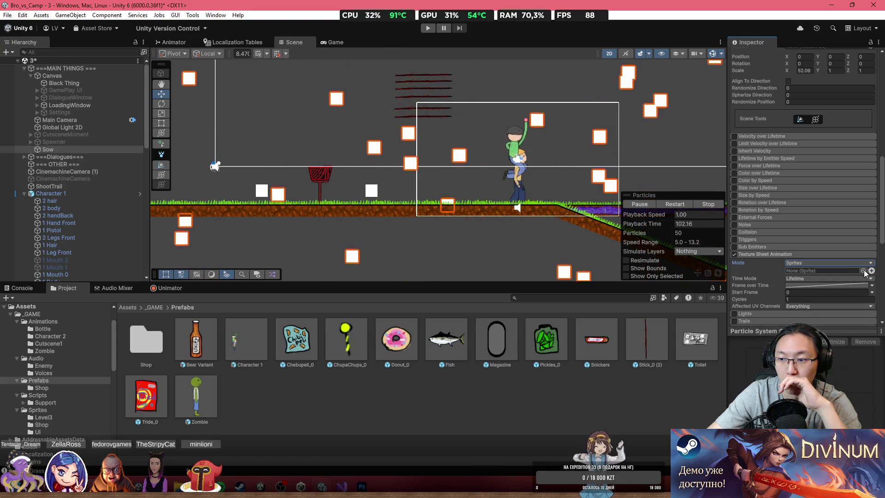
Choose the round Knob sprite for the snow particles.
{"action": "left_click", "coordinate": [871, 271]}
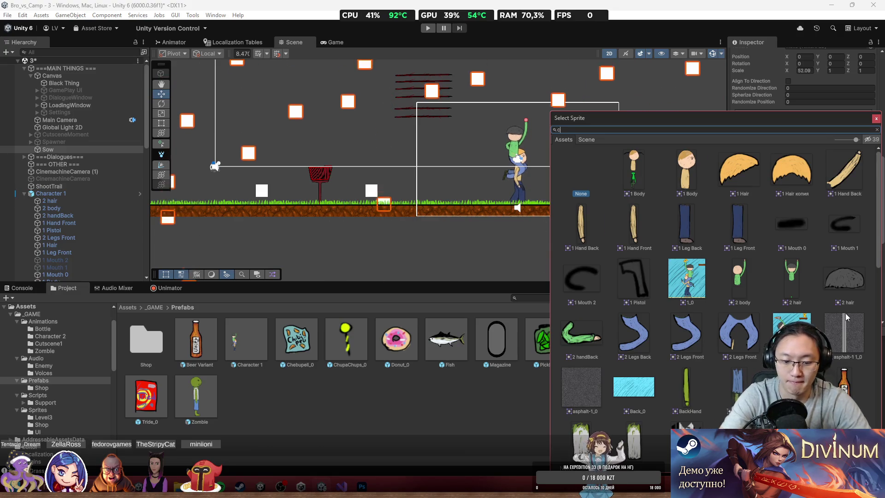
{"action": "type", "text": "cir"}
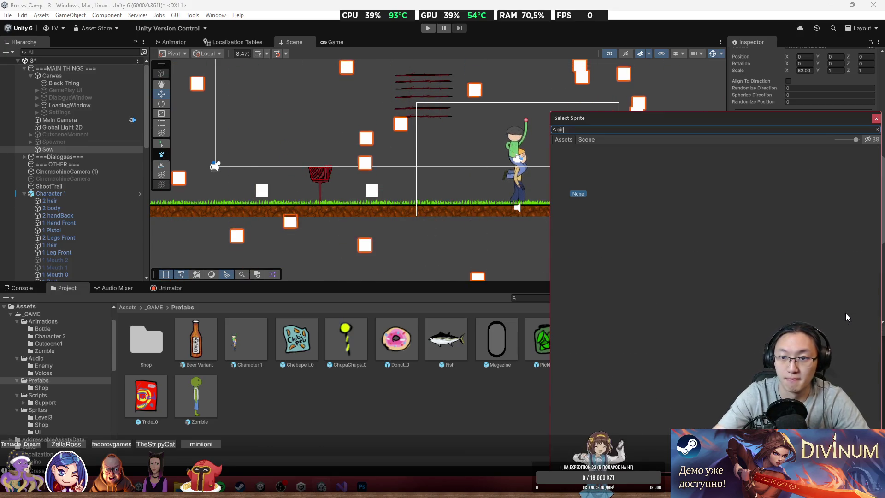
{"action": "key", "text": "BackSpace"}
{"action": "key", "text": "BackSpace"}
{"action": "key", "text": "BackSpace"}
{"action": "scroll", "coordinate": [807, 294], "scroll_direction": "down", "scroll_amount": 5}
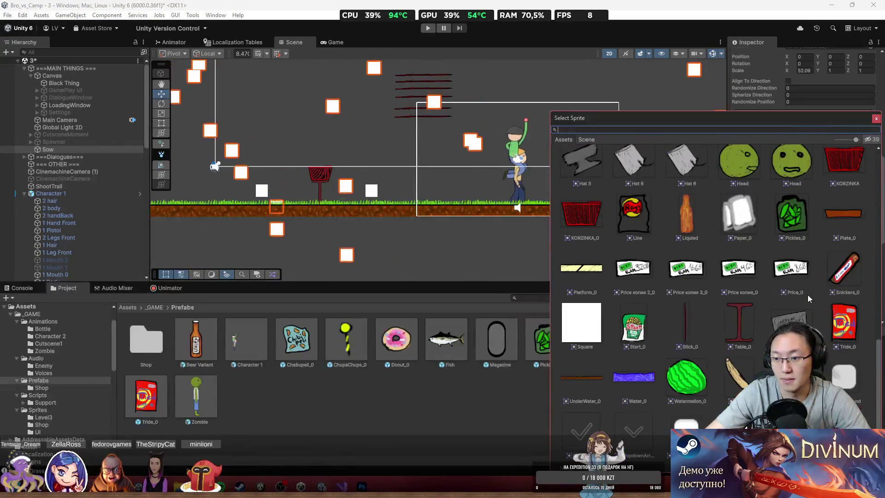
{"action": "left_click", "coordinate": [879, 127]}
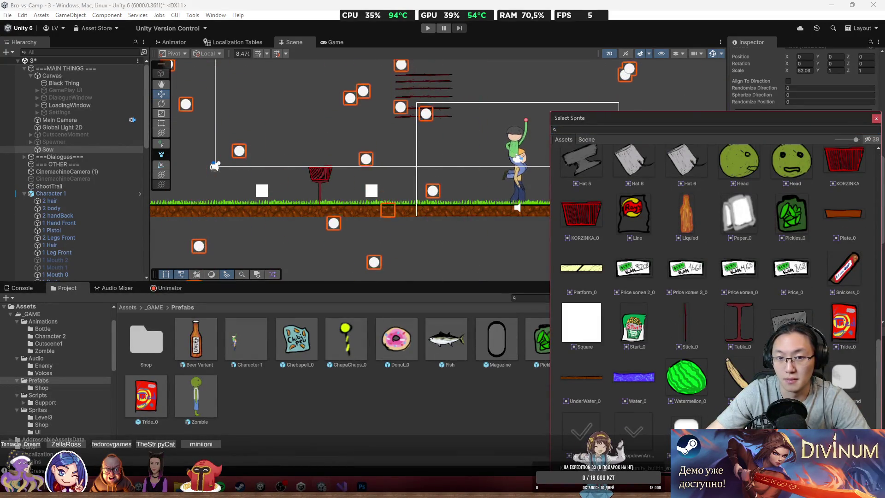
{"action": "left_click", "coordinate": [876, 119]}
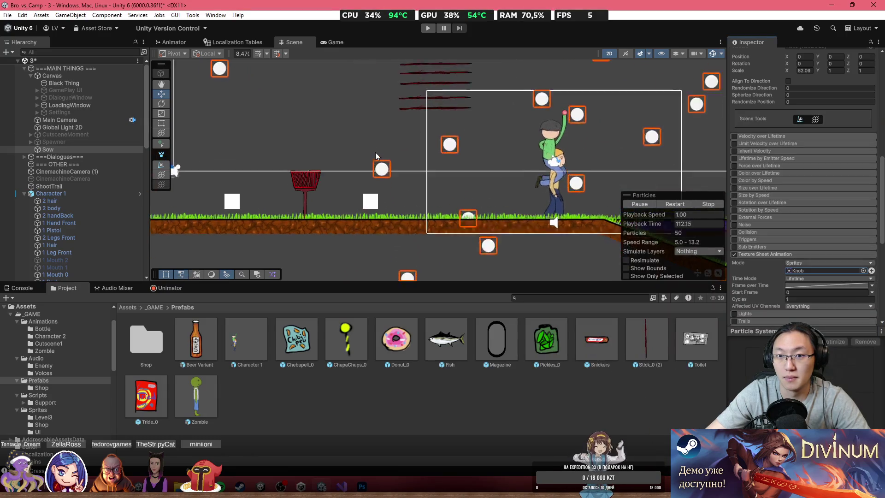
{"action": "scroll", "coordinate": [352, 162], "scroll_direction": "up", "scroll_amount": 2}
{"action": "mouse_move", "coordinate": [352, 162]}
{"action": "left_mouse_down"}
{"action": "mouse_move", "coordinate": [443, 167]}
{"action": "mouse_move", "coordinate": [418, 152]}
{"action": "mouse_move", "coordinate": [482, 154]}
{"action": "left_mouse_up"}
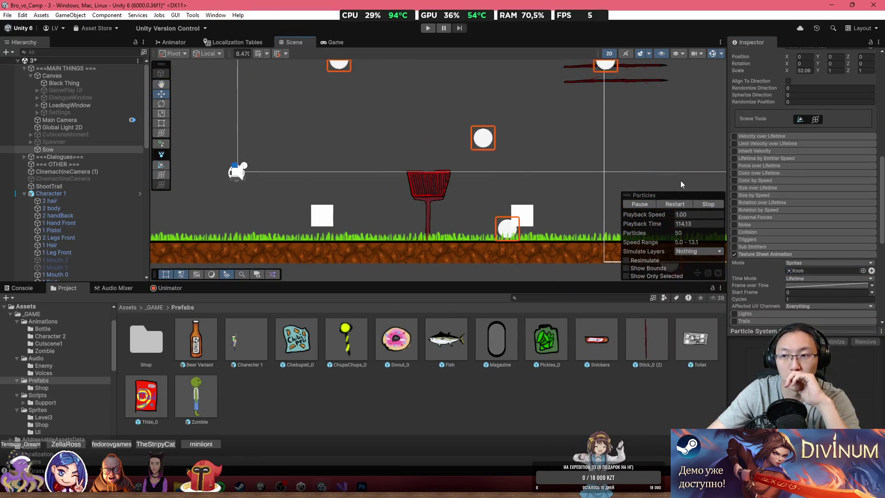
{"action": "scroll", "coordinate": [770, 184], "scroll_direction": "up", "scroll_amount": 10}
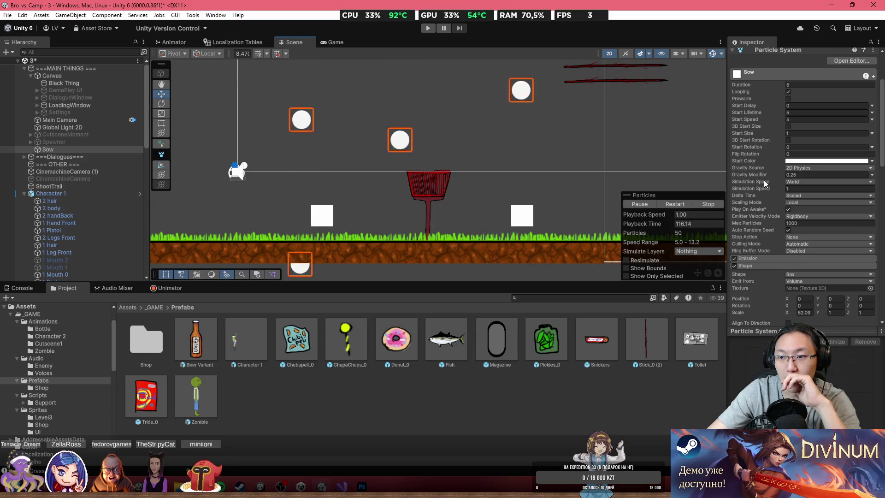
Lower gravity to about 0.13, lengthen Duration to about 21.81, and move the emitter lower.
{"action": "left_click_drag", "start_coordinate": [764, 174], "coordinate": [759, 177]}
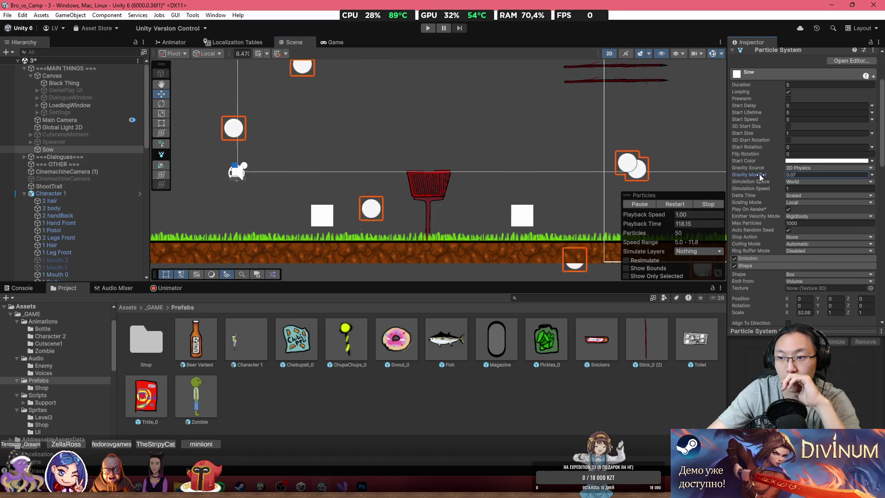
{"action": "scroll", "coordinate": [486, 179], "scroll_direction": "down", "scroll_amount": 2}
{"action": "scroll", "coordinate": [486, 183], "scroll_direction": "down", "scroll_amount": 1}
{"action": "mouse_move", "coordinate": [486, 184]}
{"action": "left_mouse_down"}
{"action": "mouse_move", "coordinate": [480, 239]}
{"action": "mouse_move", "coordinate": [519, 217]}
{"action": "mouse_move", "coordinate": [537, 195]}
{"action": "mouse_move", "coordinate": [527, 183]}
{"action": "left_mouse_up"}
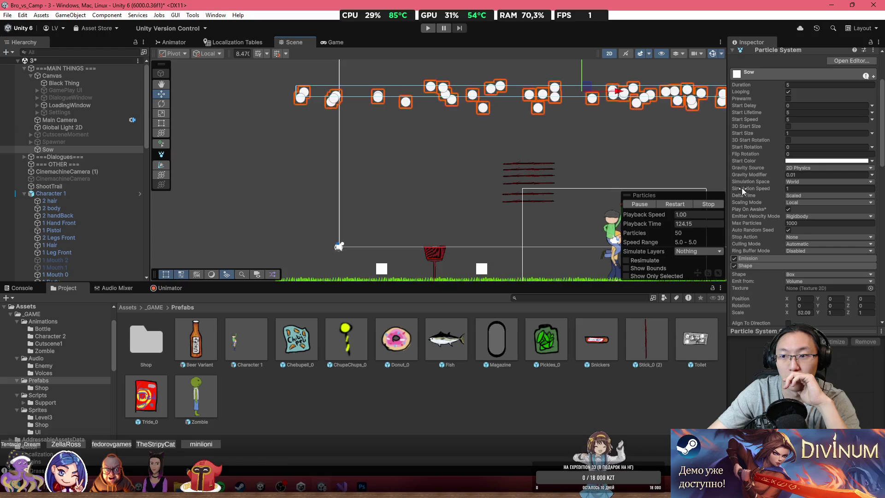
{"action": "scroll", "coordinate": [766, 124], "scroll_direction": "up", "scroll_amount": 1}
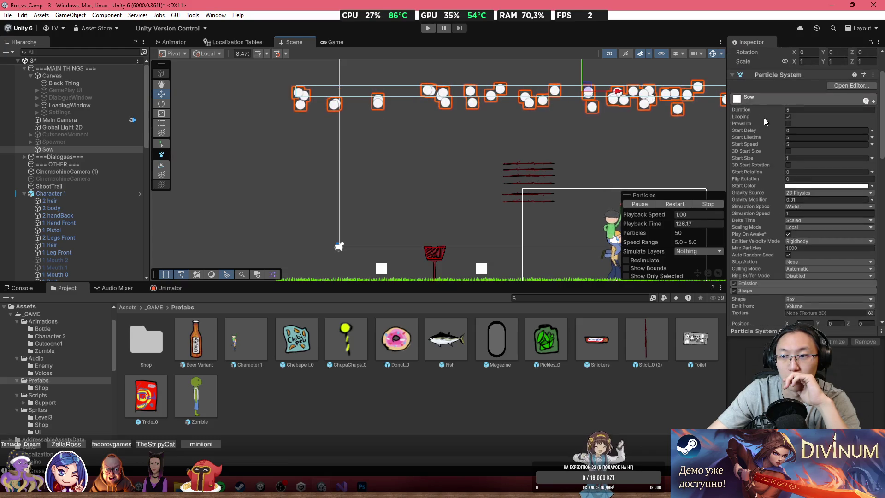
{"action": "mouse_move", "coordinate": [815, 120]}
{"action": "left_mouse_down"}
{"action": "mouse_move", "coordinate": [28, 121]}
{"action": "mouse_move", "coordinate": [125, 122]}
{"action": "left_mouse_up"}
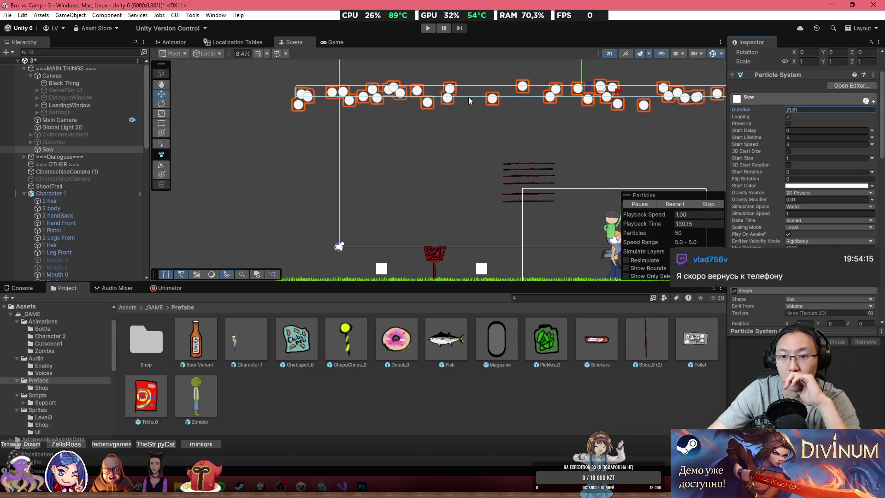
{"action": "left_click_drag", "start_coordinate": [584, 91], "coordinate": [582, 152]}
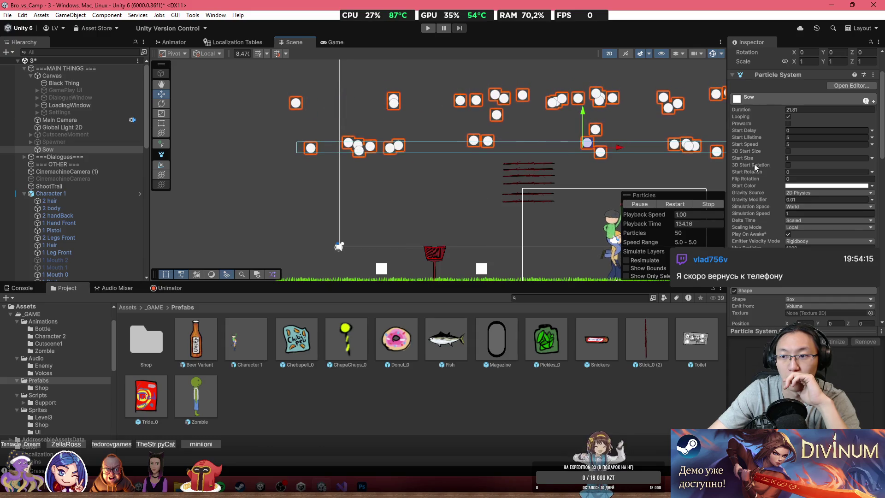
Set the Gravity Modifier to exactly 0.1.
{"action": "left_click", "coordinate": [800, 200]}
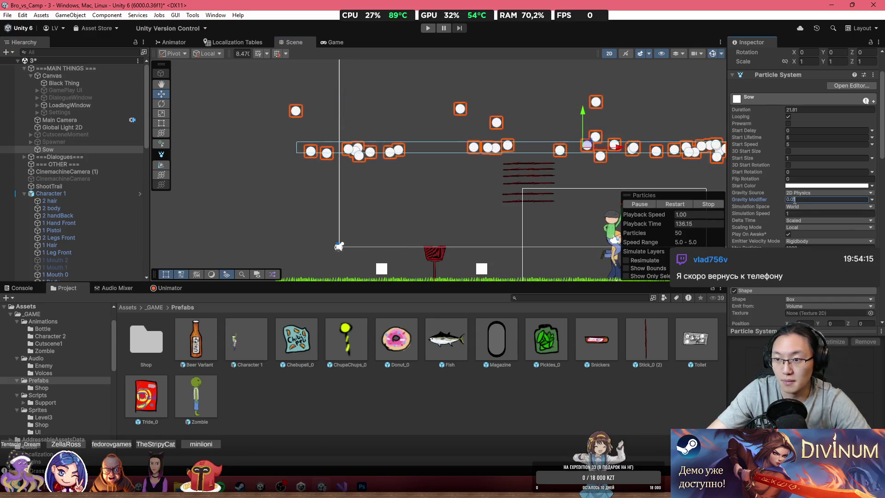
{"action": "type", "text": "0.1"}
{"action": "left_click_drag", "start_coordinate": [554, 191], "coordinate": [540, 150]}
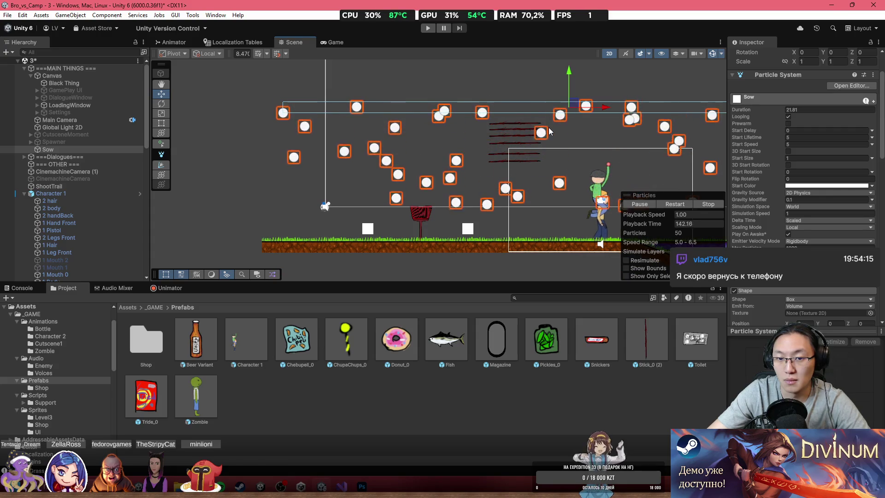
{"action": "left_click_drag", "start_coordinate": [550, 115], "coordinate": [557, 99]}
{"action": "scroll", "coordinate": [460, 159], "scroll_direction": "up", "scroll_amount": 4}
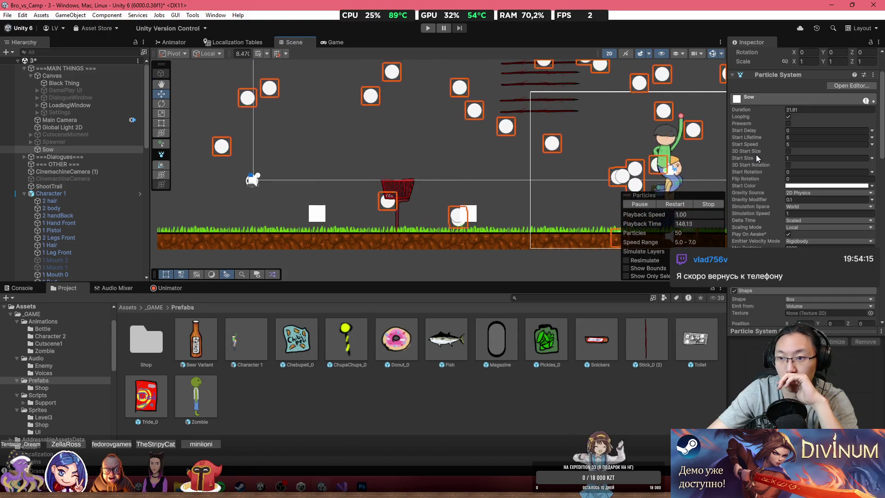
Shrink the Start Size to 0.14, keeping Scaling Mode Local.
{"action": "left_click_drag", "start_coordinate": [756, 157], "coordinate": [735, 165]}
{"action": "scroll", "coordinate": [509, 164], "scroll_direction": "down", "scroll_amount": 1}
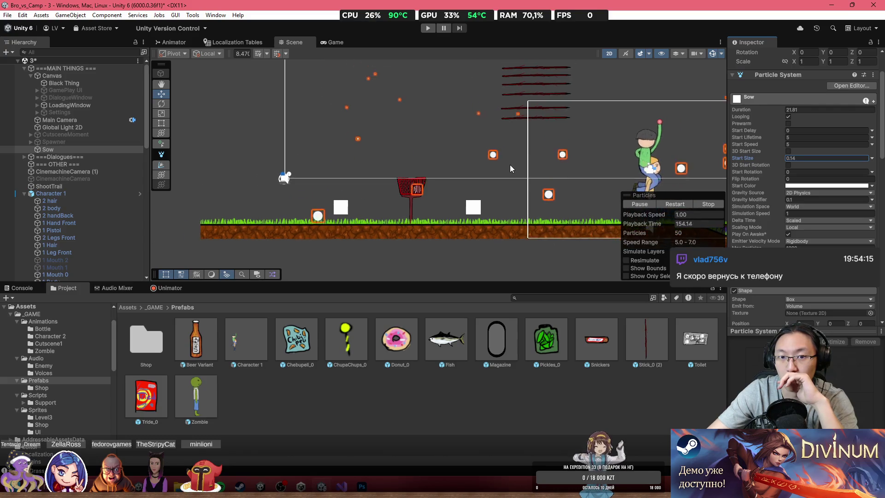
{"action": "scroll", "coordinate": [382, 167], "scroll_direction": "up", "scroll_amount": 3}
{"action": "scroll", "coordinate": [394, 151], "scroll_direction": "right", "scroll_amount": 5}
{"action": "scroll", "coordinate": [415, 166], "scroll_direction": "left", "scroll_amount": 2}
{"action": "scroll", "coordinate": [465, 186], "scroll_direction": "down", "scroll_amount": 2}
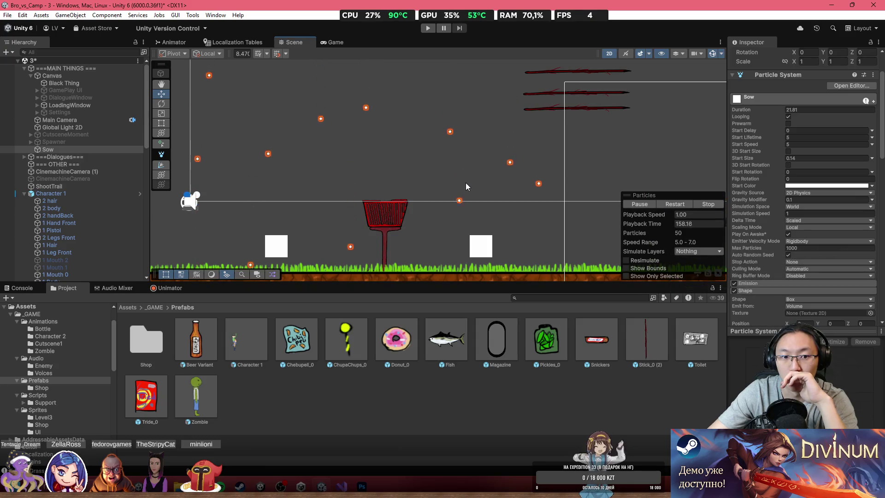
{"action": "scroll", "coordinate": [465, 184], "scroll_direction": "left", "scroll_amount": 4}
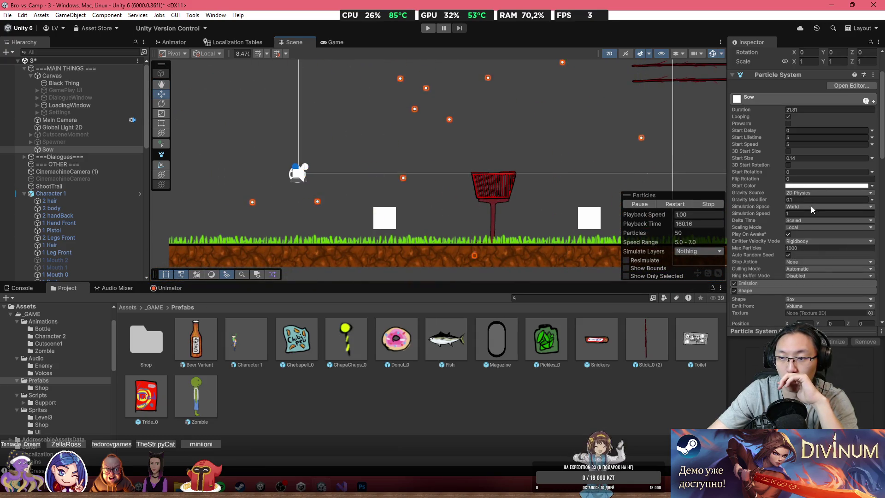
{"action": "left_click", "coordinate": [798, 226]}
{"action": "left_click", "coordinate": [754, 229]}
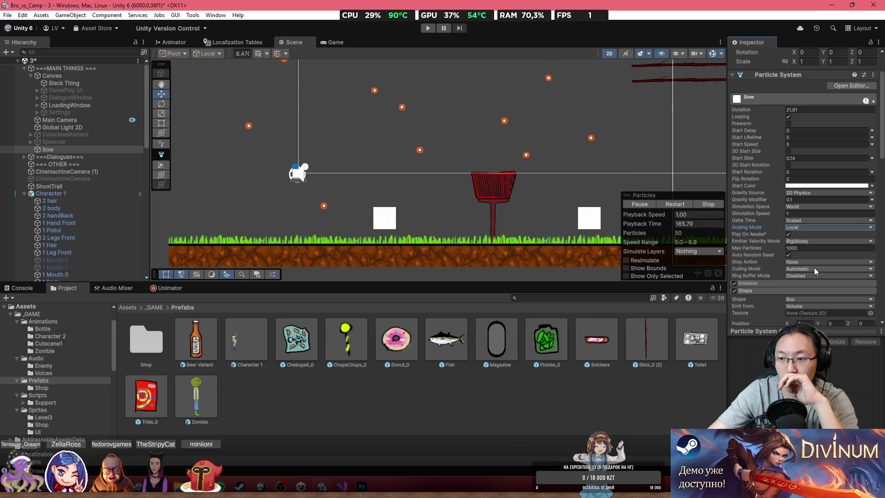
Set the Emission Rate over Time to 50.
{"action": "scroll", "coordinate": [810, 283], "scroll_direction": "down", "scroll_amount": 2}
{"action": "left_click", "coordinate": [769, 258]}
{"action": "left_click", "coordinate": [794, 267]}
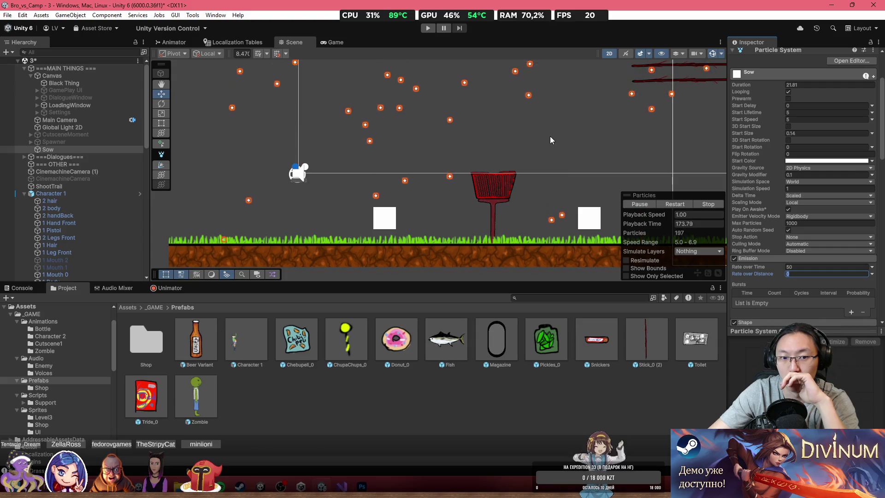
{"action": "scroll", "coordinate": [788, 155], "scroll_direction": "up", "scroll_amount": 4}
{"action": "scroll", "coordinate": [788, 156], "scroll_direction": "up", "scroll_amount": 2}
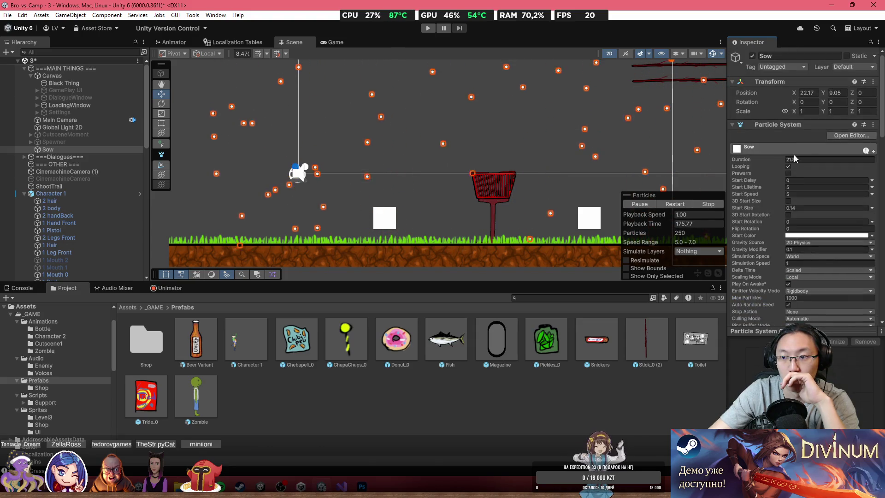
{"action": "scroll", "coordinate": [811, 223], "scroll_direction": "down", "scroll_amount": 4}
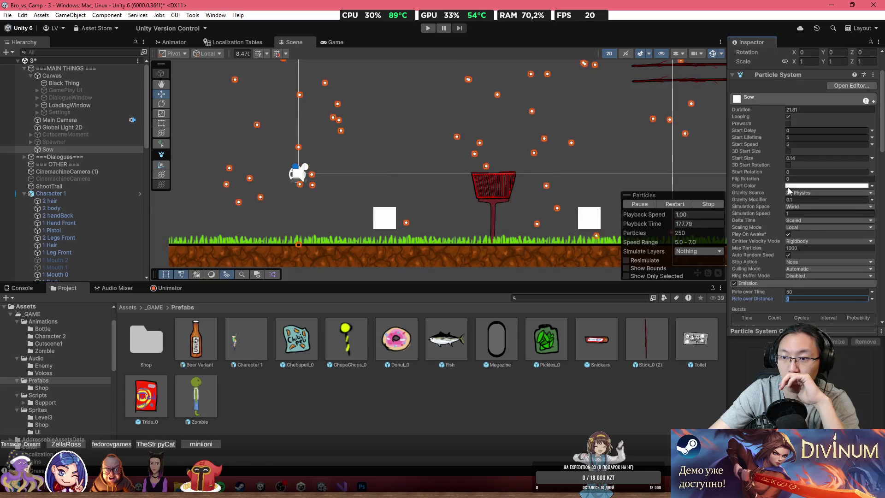
{"action": "scroll", "coordinate": [777, 207], "scroll_direction": "down", "scroll_amount": 20}
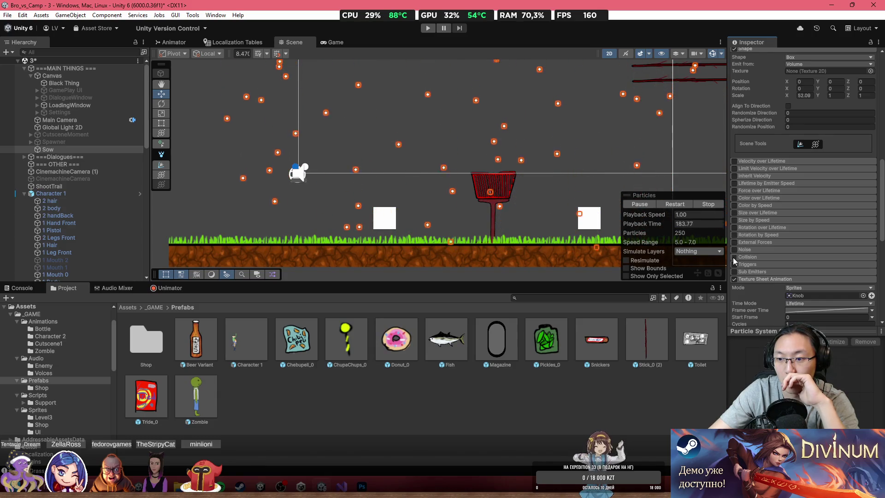
Enable World-type collision in 2D mode for the Sow snow.
{"action": "left_click", "coordinate": [734, 257]}
{"action": "left_click", "coordinate": [793, 266]}
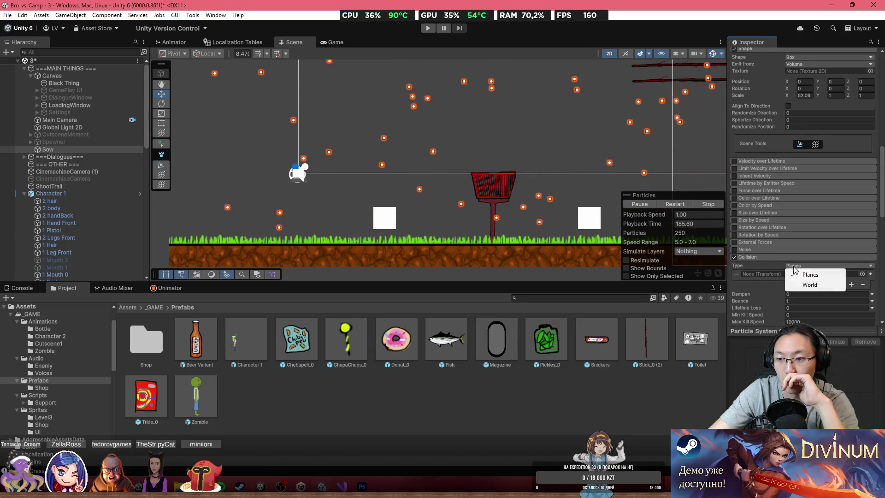
{"action": "left_click", "coordinate": [809, 285]}
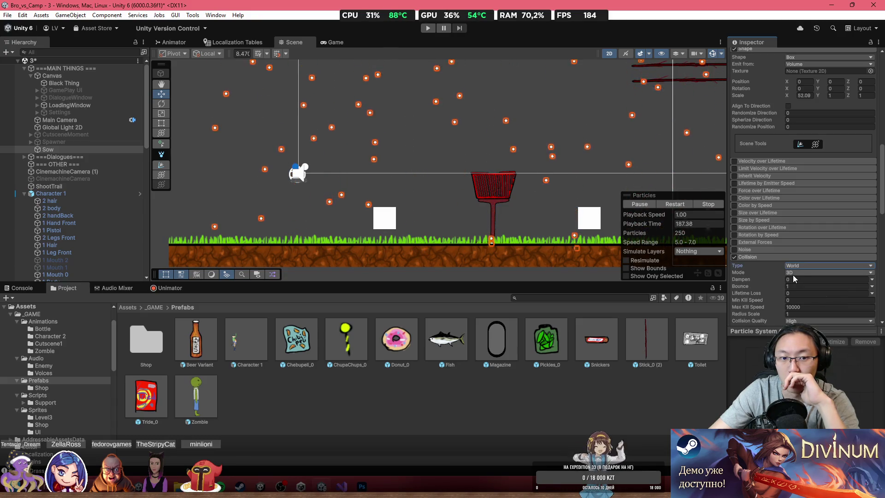
{"action": "left_click_drag", "start_coordinate": [678, 167], "coordinate": [570, 170]}
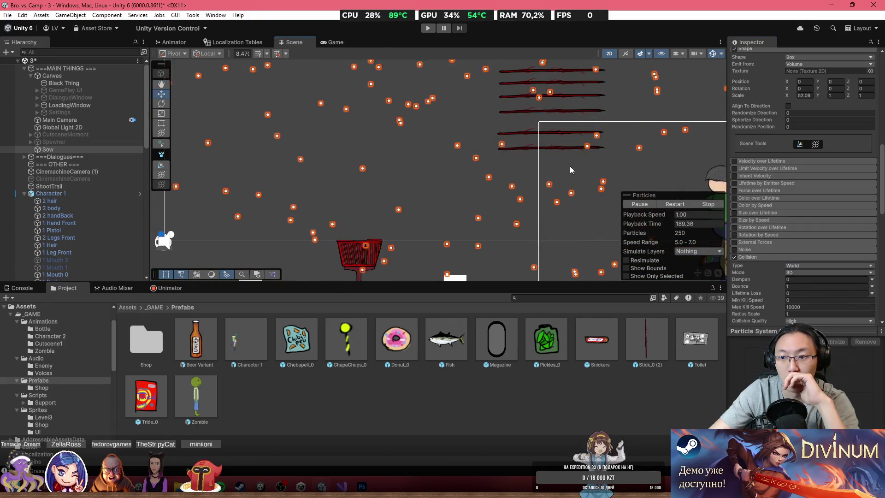
{"action": "scroll", "coordinate": [820, 262], "scroll_direction": "down", "scroll_amount": 3}
{"action": "left_click", "coordinate": [811, 197]}
{"action": "left_click", "coordinate": [804, 217]}
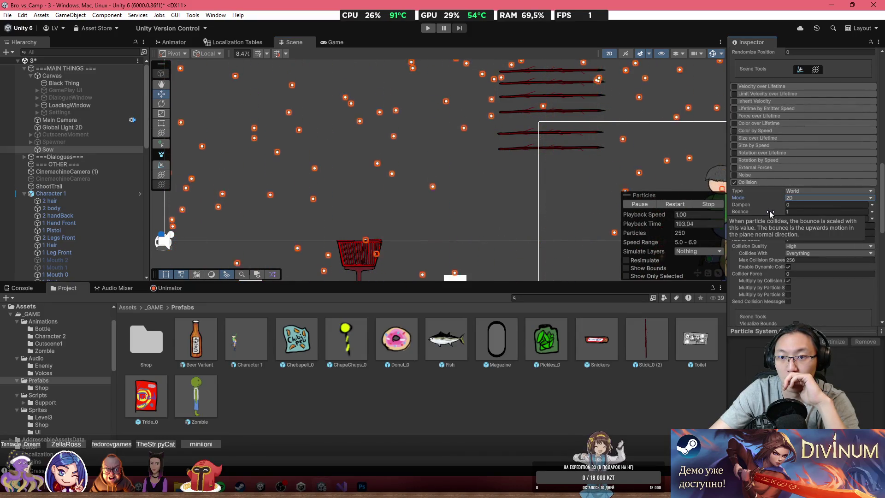
{"action": "scroll", "coordinate": [491, 153], "scroll_direction": "down", "scroll_amount": 2}
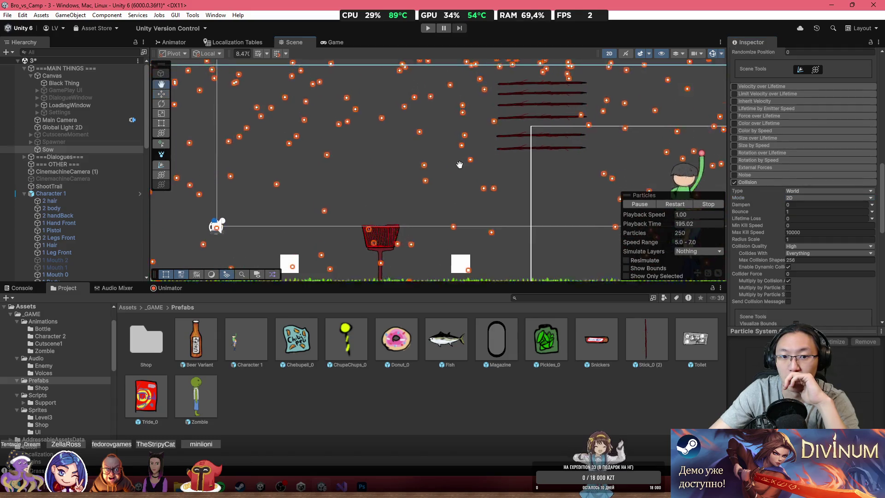
{"action": "left_click_drag", "start_coordinate": [459, 164], "coordinate": [498, 127]}
{"action": "key", "text": "Return"}
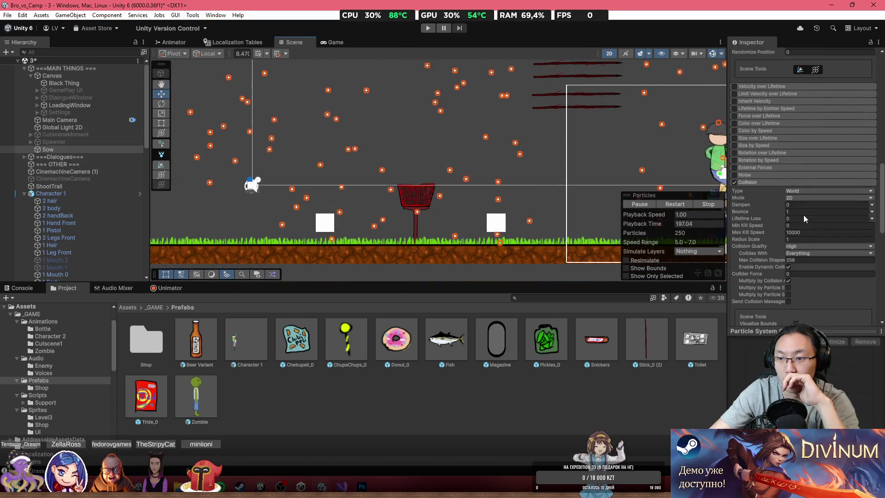
Reduce the collision Bounce to 0 and view the ground.
{"action": "left_click_drag", "start_coordinate": [769, 211], "coordinate": [763, 212]}
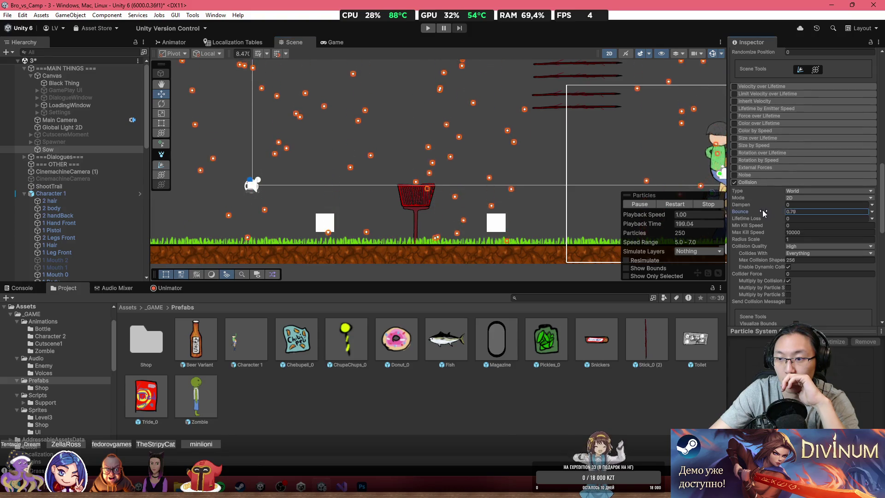
{"action": "left_click_drag", "start_coordinate": [559, 171], "coordinate": [530, 232]}
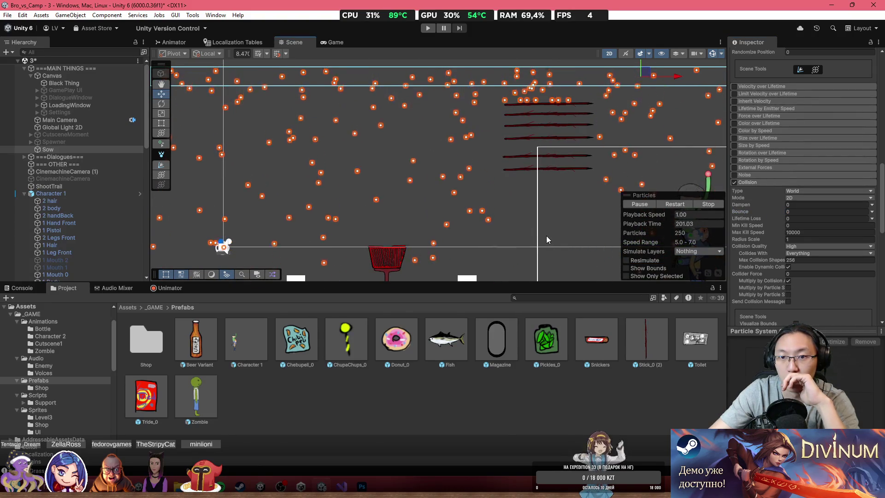
{"action": "mouse_move", "coordinate": [401, 174]}
{"action": "left_mouse_down"}
{"action": "mouse_move", "coordinate": [479, 112]}
{"action": "mouse_move", "coordinate": [445, 121]}
{"action": "mouse_move", "coordinate": [388, 223]}
{"action": "left_mouse_up"}
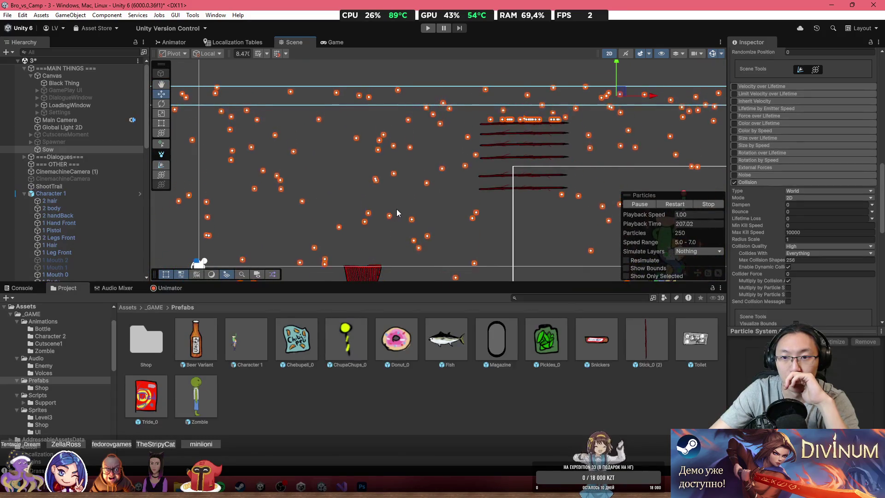
{"action": "left_click_drag", "start_coordinate": [430, 188], "coordinate": [469, 134]}
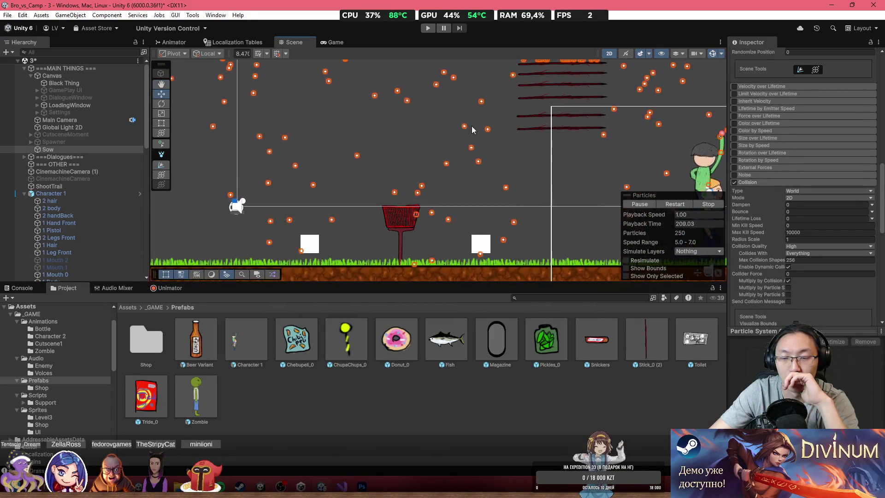
{"action": "scroll", "coordinate": [516, 189], "scroll_direction": "down", "scroll_amount": 5}
{"action": "left_click_drag", "start_coordinate": [515, 173], "coordinate": [443, 166]}
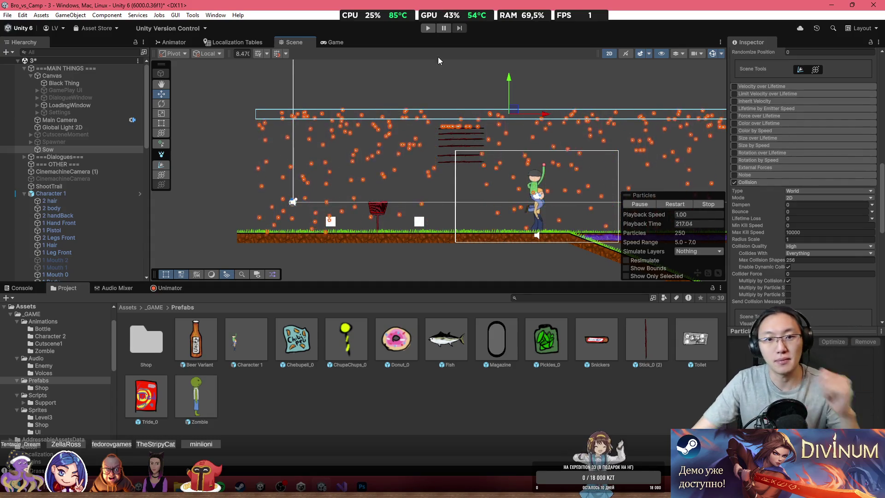
Zoom the Scene view, then switch to the Game view to see the Loading screen over the snow.
{"action": "scroll", "coordinate": [429, 187], "scroll_direction": "up", "scroll_amount": 4}
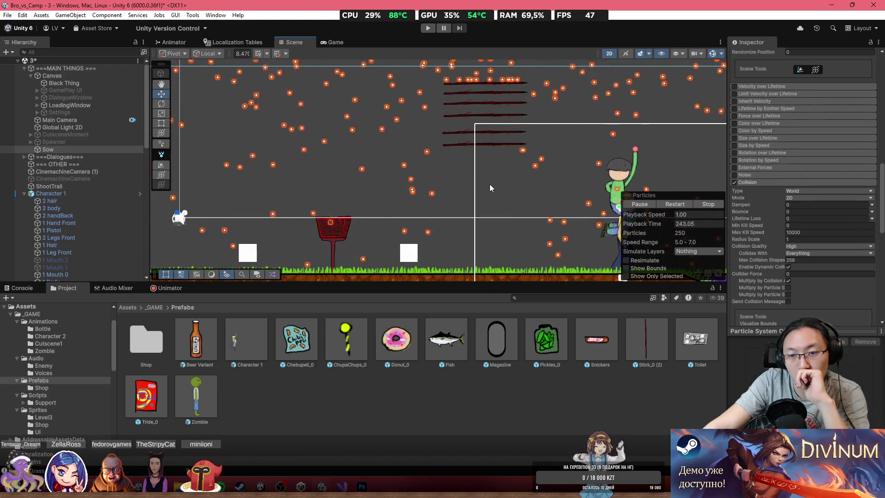
{"action": "scroll", "coordinate": [490, 184], "scroll_direction": "down", "scroll_amount": 2}
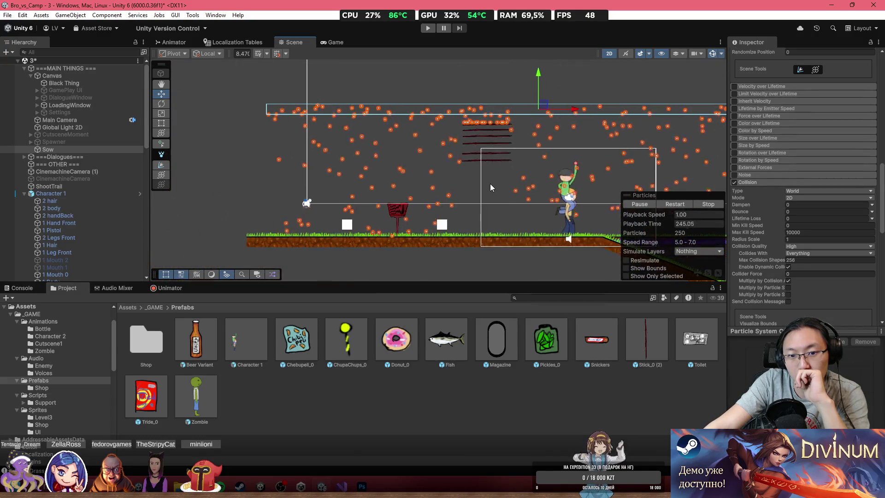
{"action": "scroll", "coordinate": [491, 183], "scroll_direction": "up", "scroll_amount": 1}
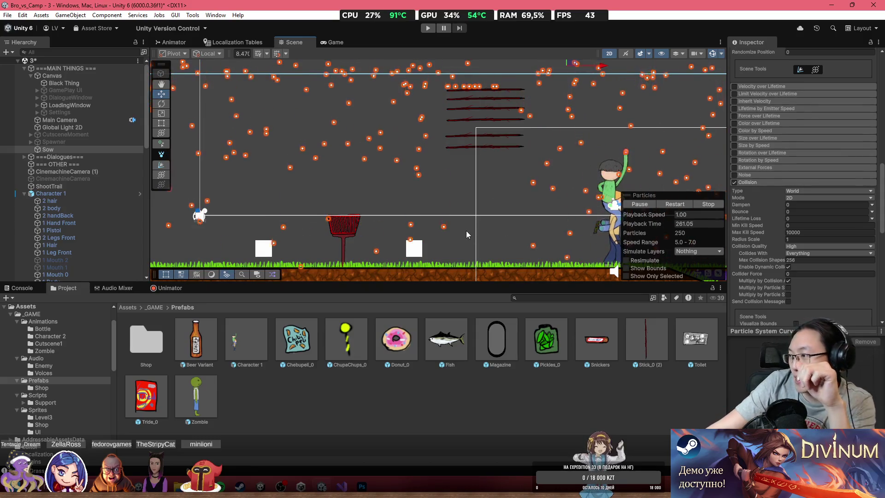
{"action": "left_click", "coordinate": [334, 42]}
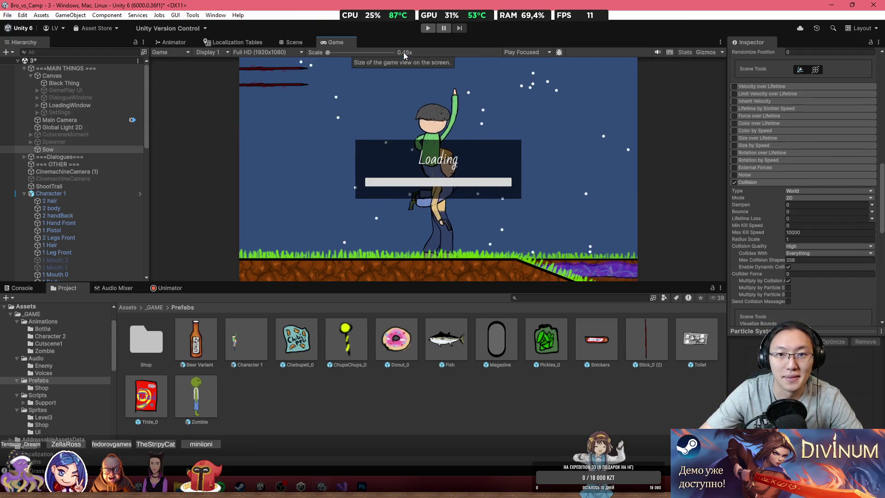
Back in the Scene view, select the Canvas's Black Thing object and reframe the snowy level.
{"action": "left_click", "coordinate": [291, 42]}
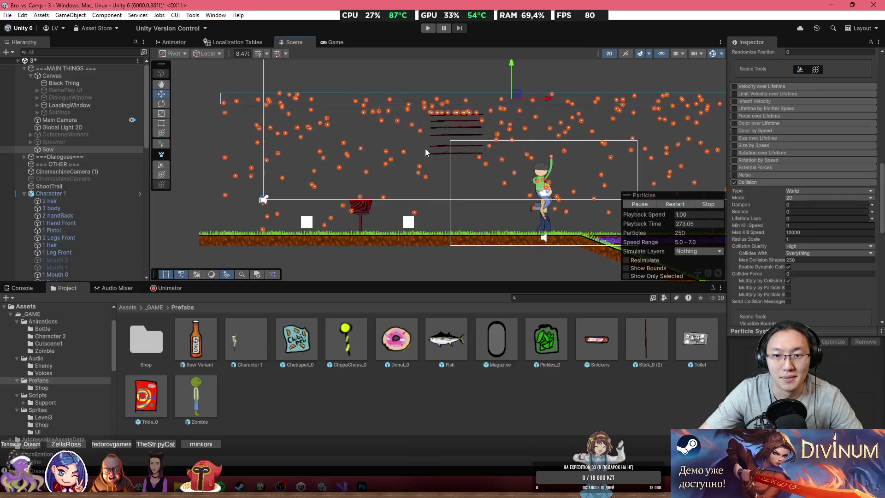
{"action": "left_click", "coordinate": [439, 198]}
{"action": "scroll", "coordinate": [442, 194], "scroll_direction": "down", "scroll_amount": 5}
{"action": "scroll", "coordinate": [447, 160], "scroll_direction": "up", "scroll_amount": 5}
{"action": "scroll", "coordinate": [396, 145], "scroll_direction": "up", "scroll_amount": 5}
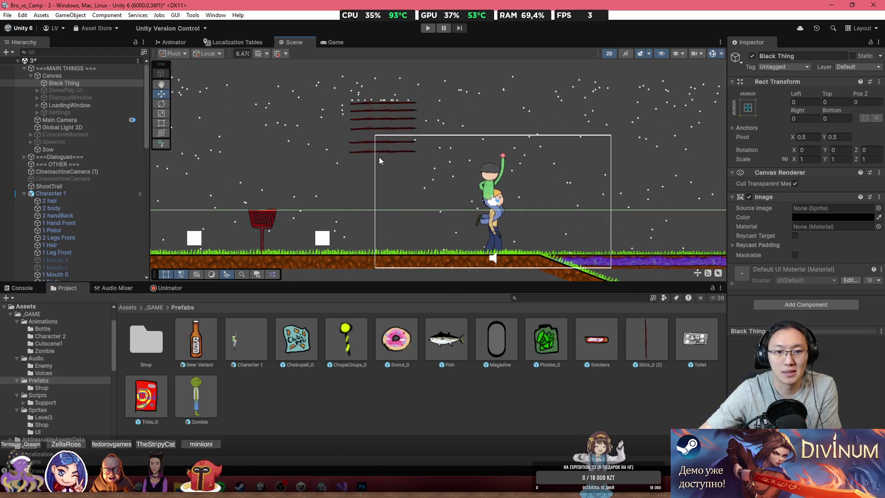
{"action": "left_click_drag", "start_coordinate": [264, 187], "coordinate": [442, 164]}
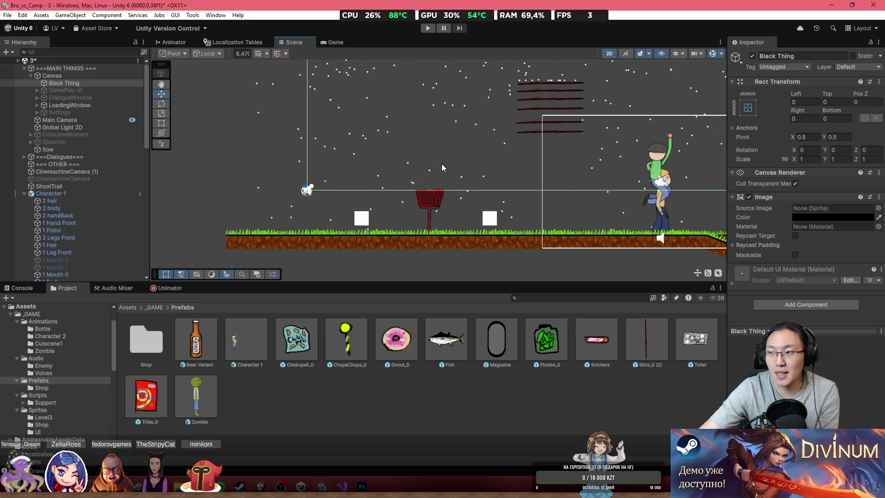
{"action": "left_click_drag", "start_coordinate": [403, 205], "coordinate": [338, 219]}
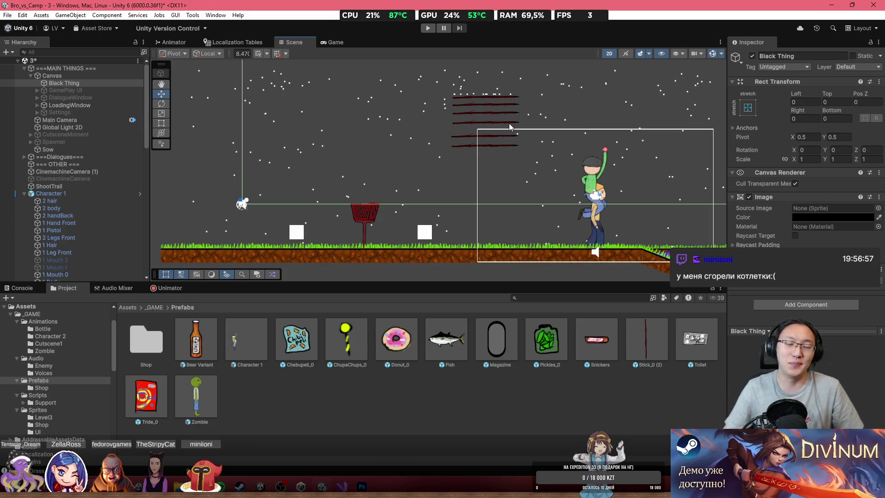
{"action": "scroll", "coordinate": [487, 216], "scroll_direction": "down", "scroll_amount": 4}
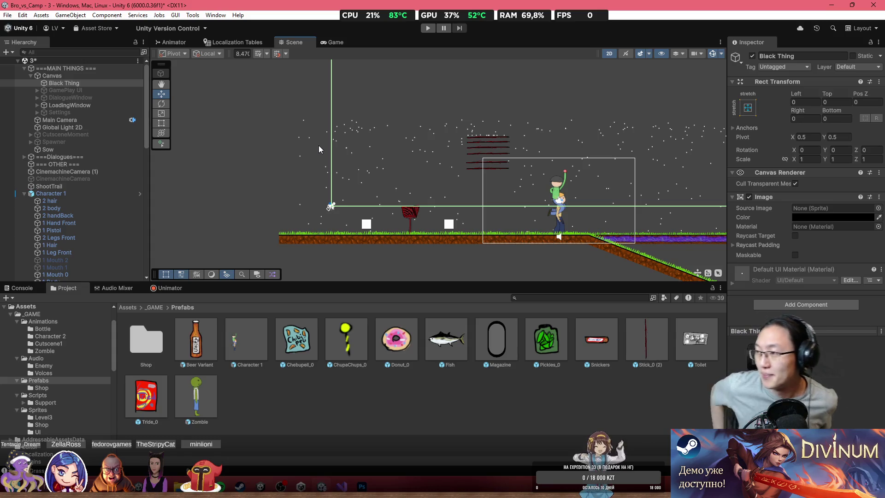
{"action": "scroll", "coordinate": [412, 148], "scroll_direction": "up", "scroll_amount": 2}
Save scene 3 with Ctrl+S and show the Assets root folder in the Project window.
{"action": "scroll", "coordinate": [498, 166], "scroll_direction": "up", "scroll_amount": 2}
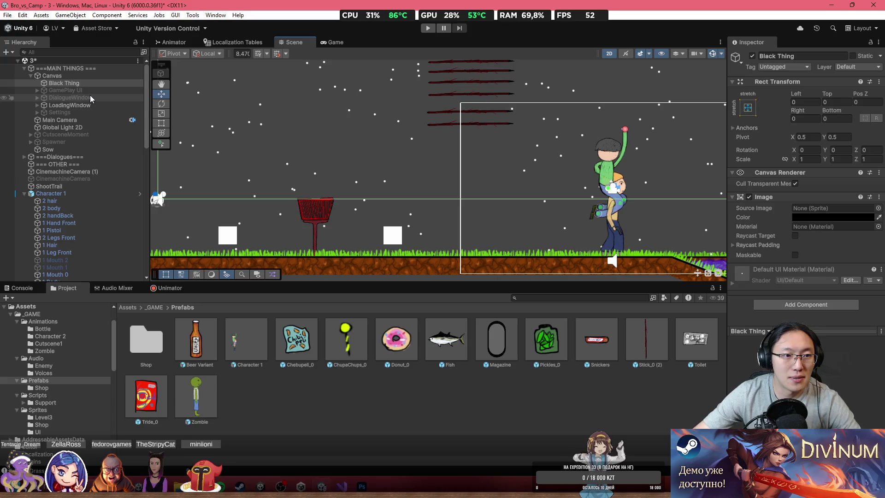
{"action": "left_click", "coordinate": [69, 83]}
{"action": "key", "text": "ctrl+s"}
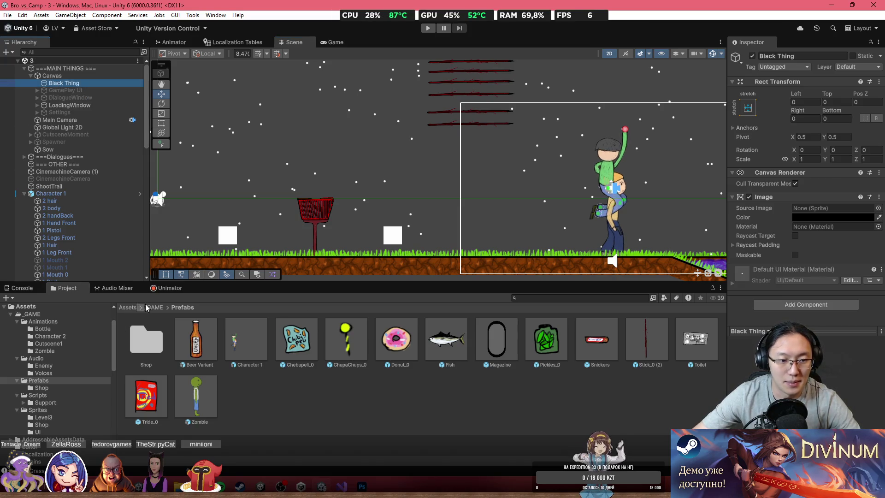
{"action": "left_click", "coordinate": [133, 307]}
Select the two white squares in the Scene view, ending on Square (1).
{"action": "scroll", "coordinate": [431, 214], "scroll_direction": "down", "scroll_amount": 3}
{"action": "scroll", "coordinate": [427, 220], "scroll_direction": "down", "scroll_amount": 3}
{"action": "scroll", "coordinate": [408, 239], "scroll_direction": "up", "scroll_amount": 5}
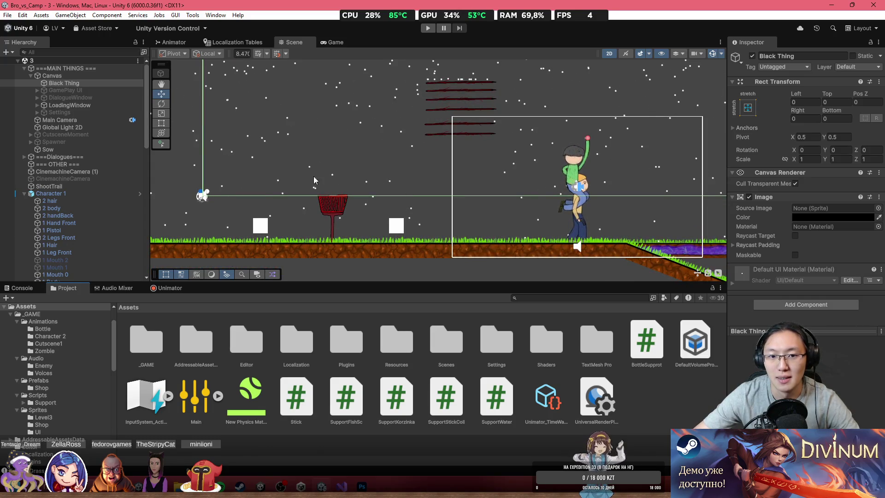
{"action": "left_click", "coordinate": [260, 225]}
{"action": "left_click", "coordinate": [391, 226]}
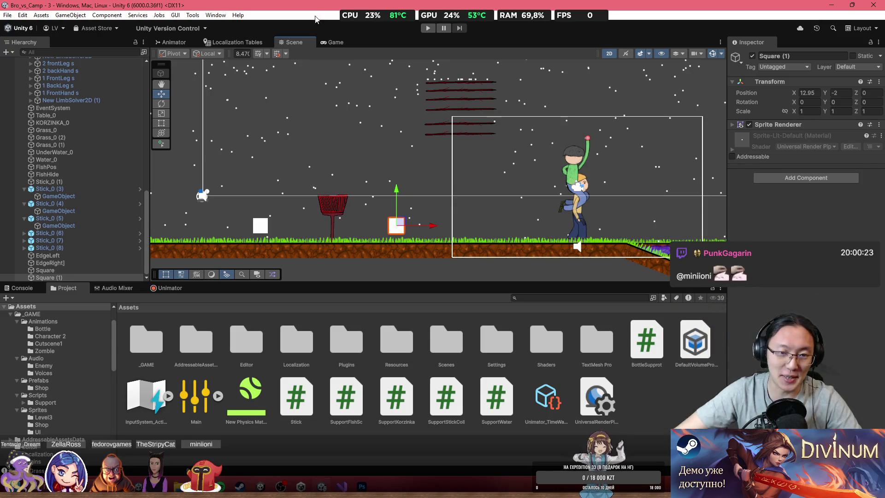
{"action": "scroll", "coordinate": [361, 121], "scroll_direction": "up", "scroll_amount": 3}
{"action": "scroll", "coordinate": [459, 214], "scroll_direction": "down", "scroll_amount": 2}
{"action": "scroll", "coordinate": [465, 198], "scroll_direction": "down", "scroll_amount": 1}
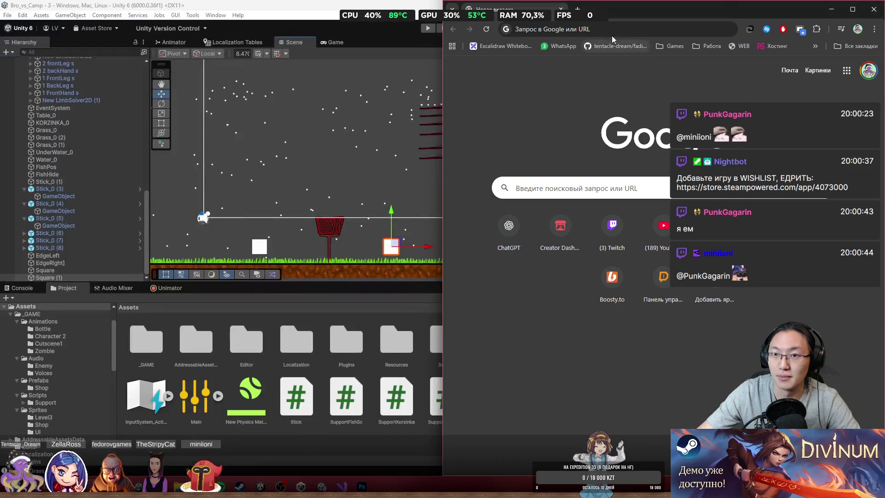
Search Google for 'secret santa game jam 2025' in the browser.
{"action": "left_click", "coordinate": [612, 31]}
{"action": "type", "text": "sec"}
{"action": "key", "text": "Delete"}
{"action": "key", "text": "Return"}
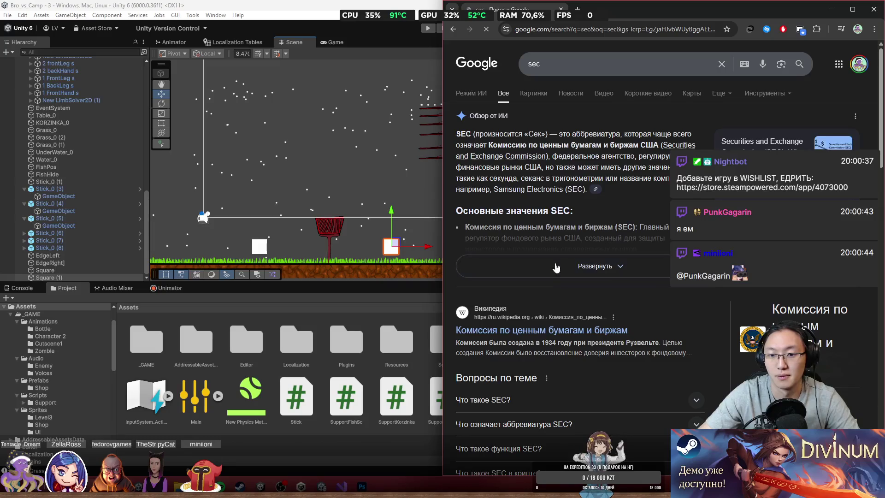
{"action": "left_click", "coordinate": [567, 29]}
{"action": "type", "text": "secr"}
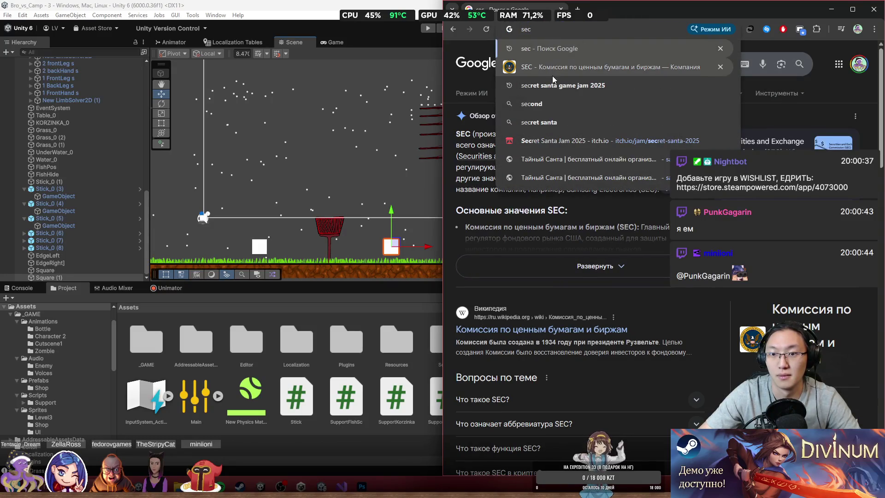
{"action": "key", "text": "Return"}
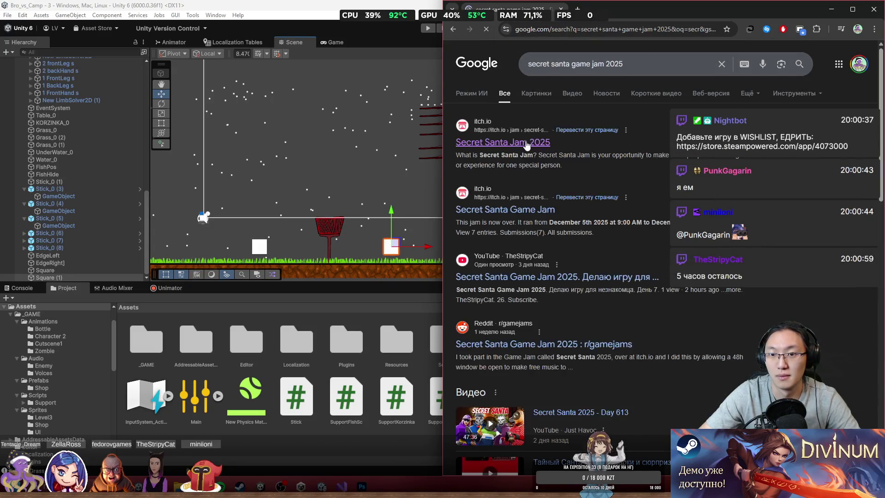
Check the deadline timer on the Secret Santa Jam 2025 itch.io page, then close the browser.
{"action": "left_click", "coordinate": [526, 143]}
{"action": "scroll", "coordinate": [583, 244], "scroll_direction": "down", "scroll_amount": 2}
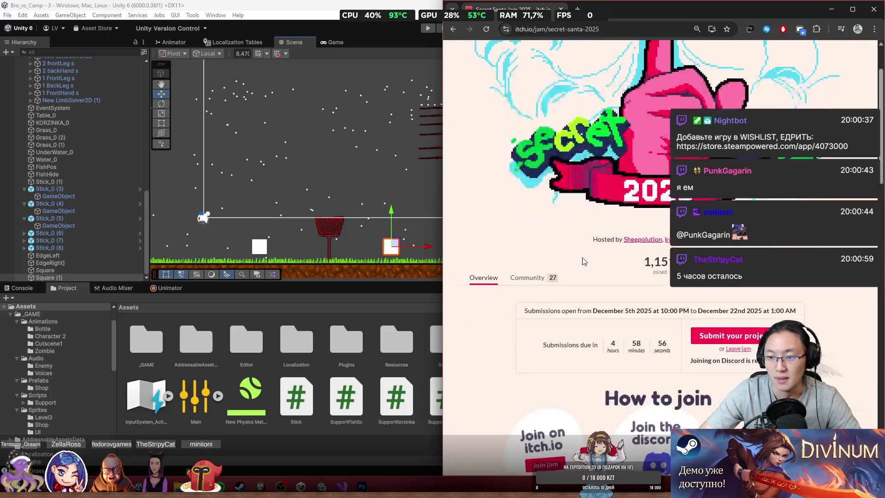
{"action": "left_click_drag", "start_coordinate": [650, 13], "coordinate": [585, 25]}
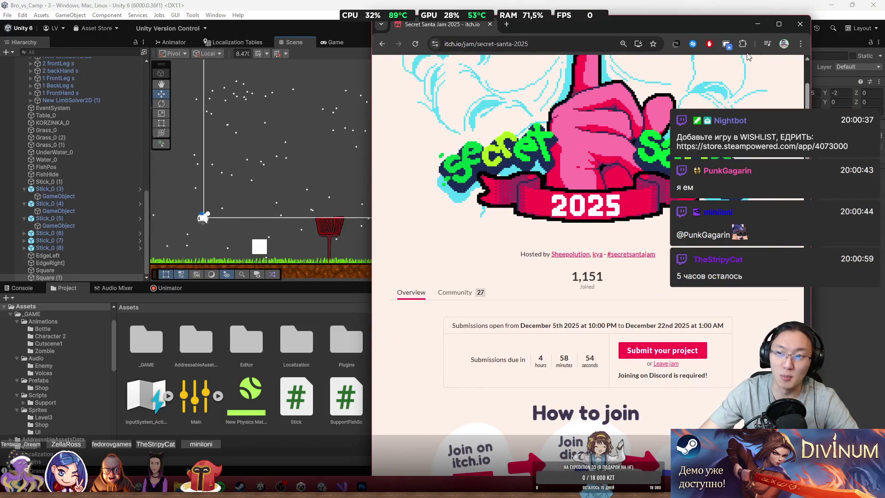
{"action": "left_click", "coordinate": [798, 25]}
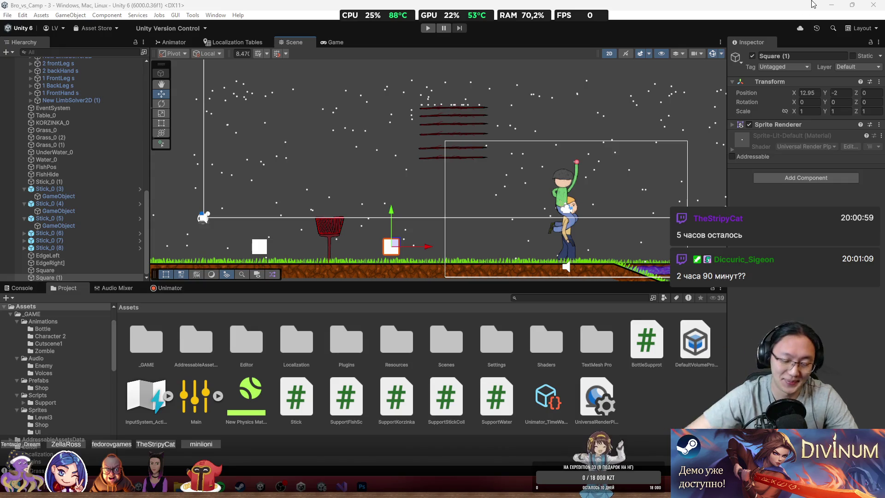
Browse the project's Assets folders, opening _GAME and its Prefabs folder.
{"action": "scroll", "coordinate": [453, 202], "scroll_direction": "up", "scroll_amount": 3}
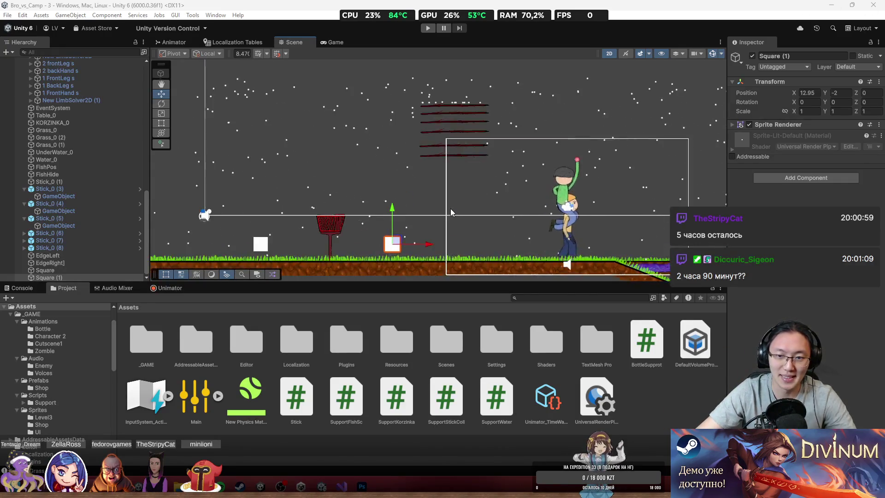
{"action": "scroll", "coordinate": [444, 189], "scroll_direction": "down", "scroll_amount": 2}
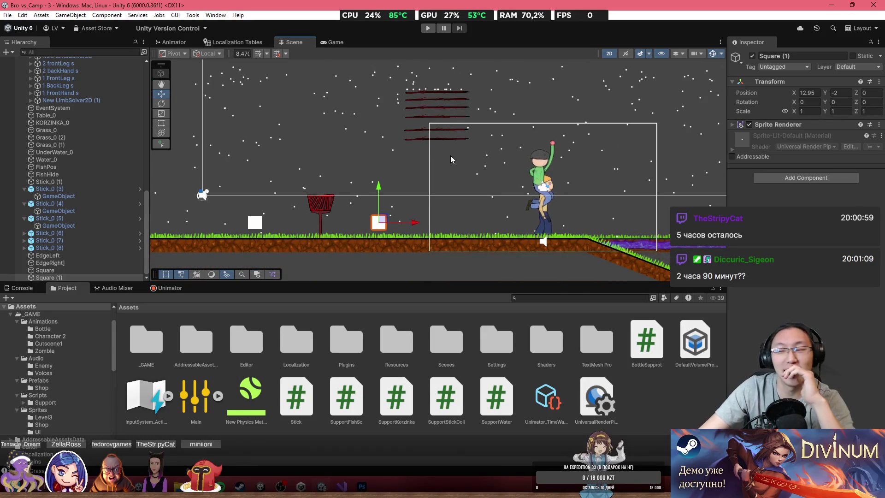
{"action": "scroll", "coordinate": [441, 159], "scroll_direction": "down", "scroll_amount": 2}
{"action": "scroll", "coordinate": [446, 150], "scroll_direction": "up", "scroll_amount": 2}
{"action": "mouse_move", "coordinate": [446, 133]}
{"action": "left_mouse_down"}
{"action": "mouse_move", "coordinate": [576, 140]}
{"action": "mouse_move", "coordinate": [477, 200]}
{"action": "left_mouse_up"}
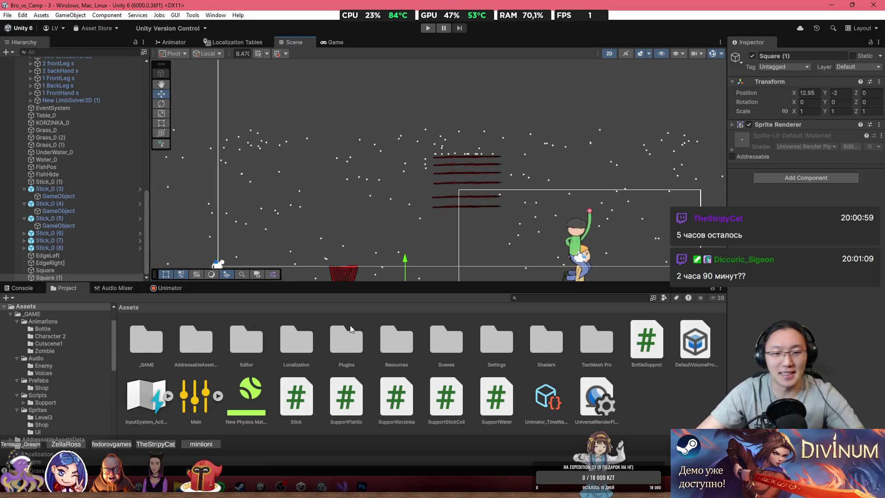
{"action": "left_click", "coordinate": [511, 352]}
{"action": "left_click", "coordinate": [427, 347]}
{"action": "left_click", "coordinate": [282, 345]}
{"action": "double_click", "coordinate": [156, 345]}
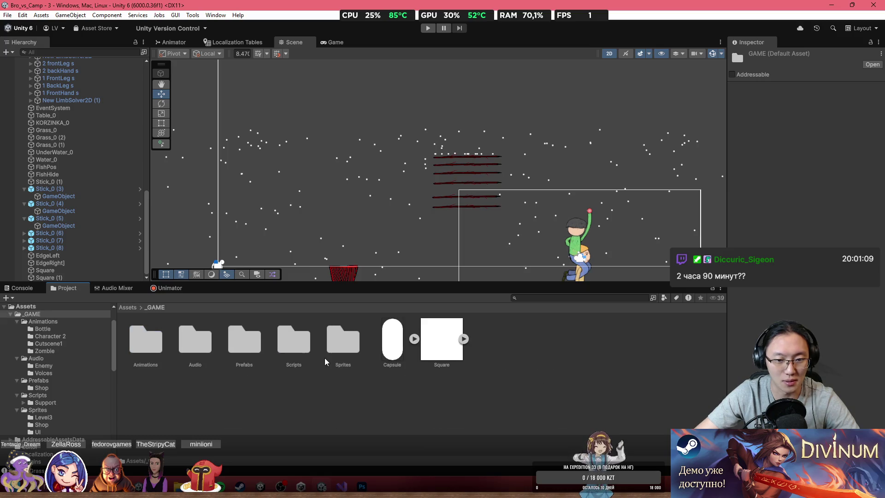
{"action": "double_click", "coordinate": [244, 341]}
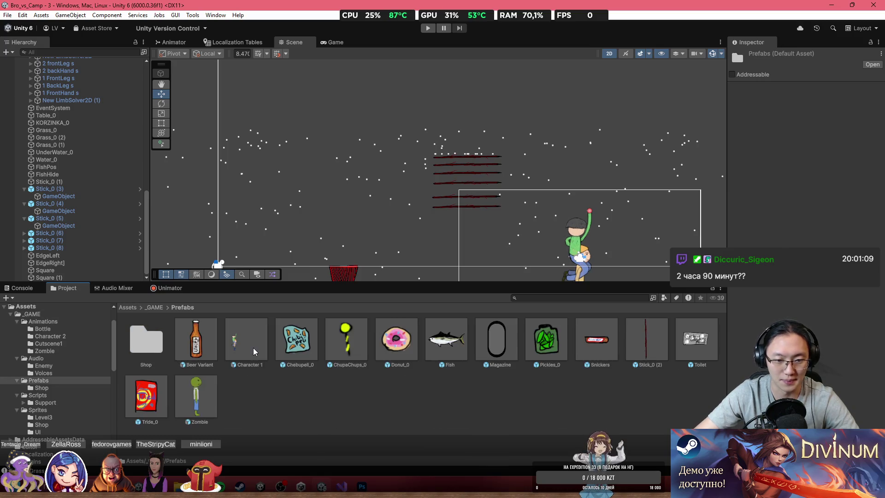
Open scene 1 from the Assets/Scenes folder.
{"action": "left_click", "coordinate": [131, 308]}
{"action": "double_click", "coordinate": [460, 350]}
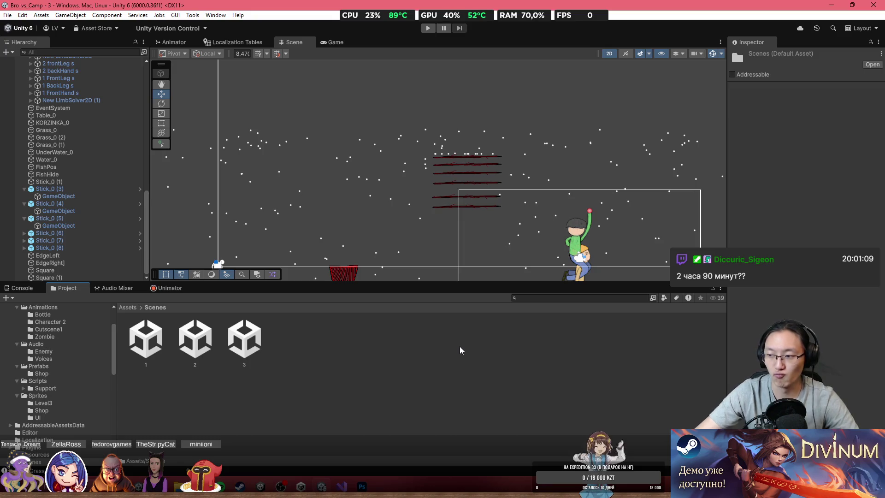
{"action": "double_click", "coordinate": [146, 338]}
{"action": "left_click_drag", "start_coordinate": [480, 158], "coordinate": [493, 147]}
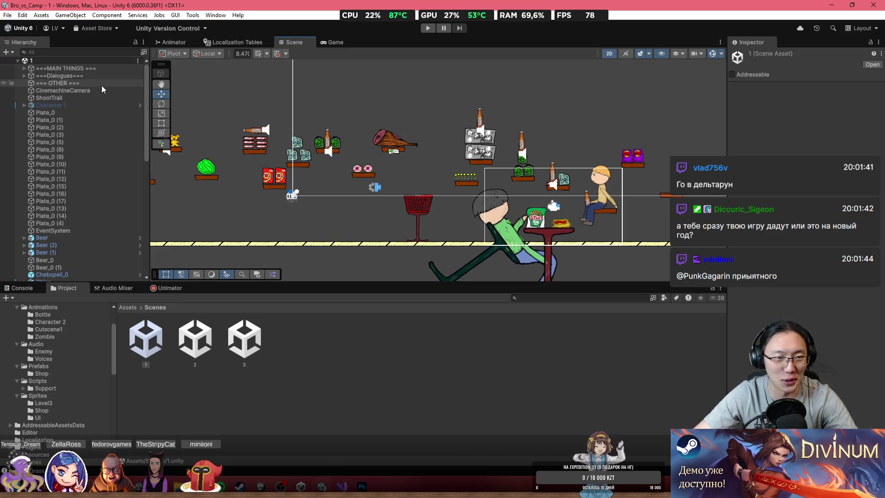
Expand the ===MAIN THINGS=== group in scene 1's Hierarchy to find the Canvas.
{"action": "left_click", "coordinate": [18, 68]}
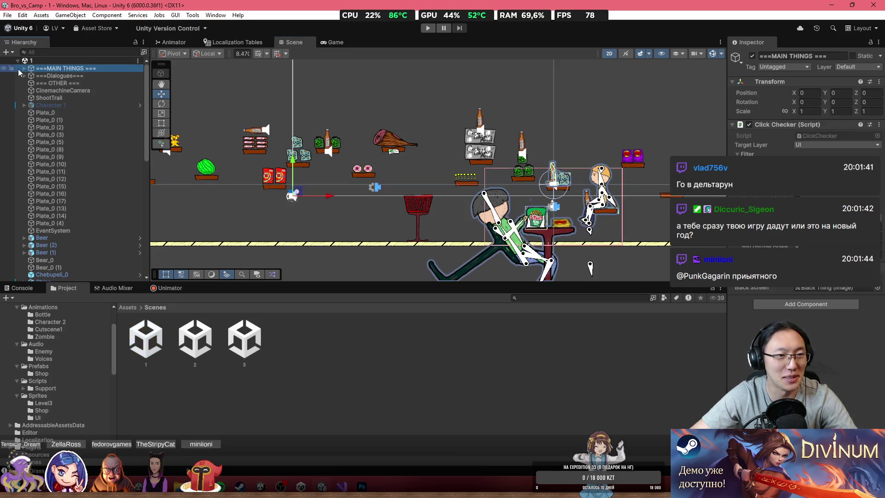
{"action": "left_click", "coordinate": [23, 70]}
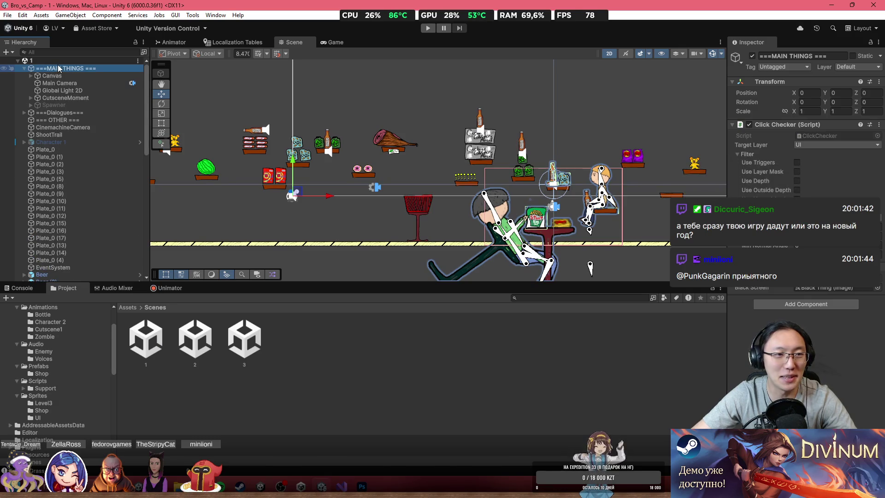
{"action": "left_click", "coordinate": [397, 327]}
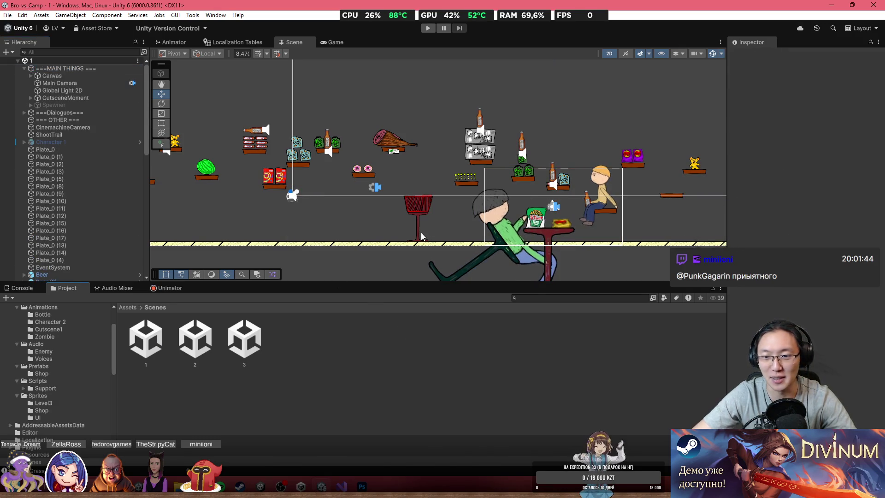
{"action": "scroll", "coordinate": [421, 232], "scroll_direction": "up", "scroll_amount": 2}
{"action": "left_click", "coordinate": [87, 98]}
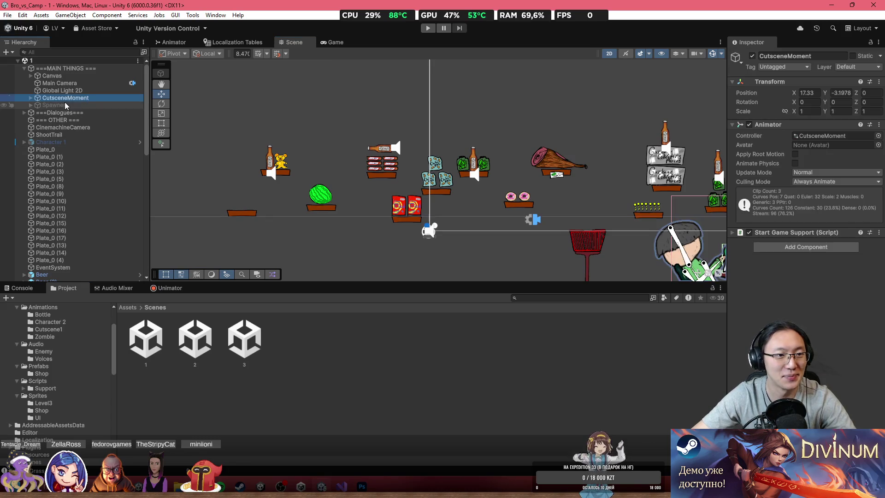
Drag the Canvas into Assets/Scenes to save it as a Canvas prefab, then open scene 3.
{"action": "left_click", "coordinate": [30, 76]}
{"action": "left_click", "coordinate": [52, 76]}
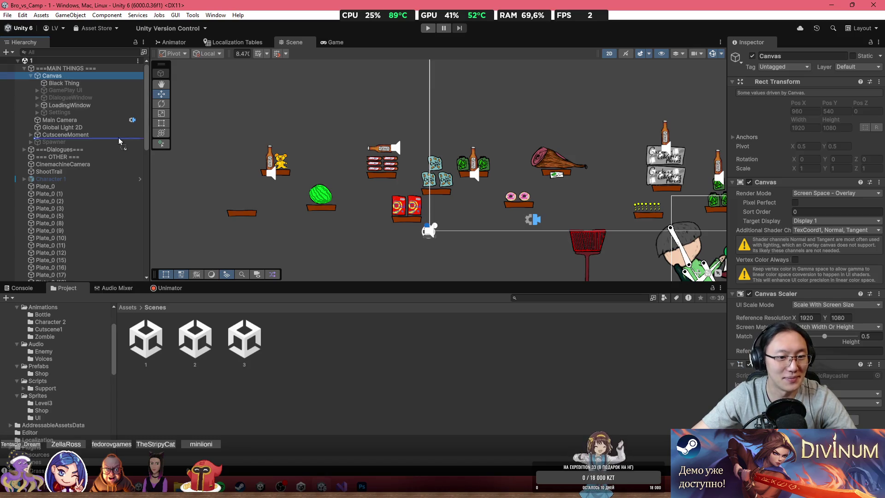
{"action": "left_click_drag", "start_coordinate": [342, 363], "coordinate": [341, 362]}
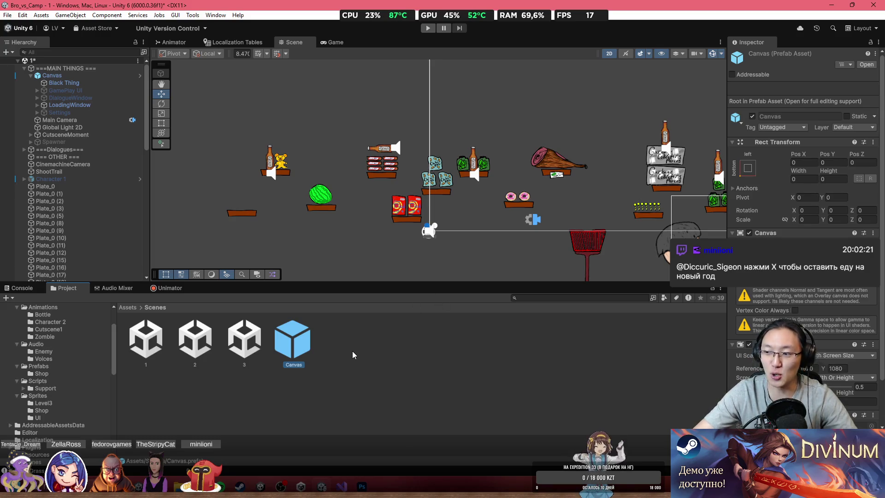
{"action": "double_click", "coordinate": [244, 341]}
Load scene 3, drop the Canvas prefab under ===MAIN THINGS===, preview the Game view, and frame the Canvas.
{"action": "left_click", "coordinate": [426, 261]}
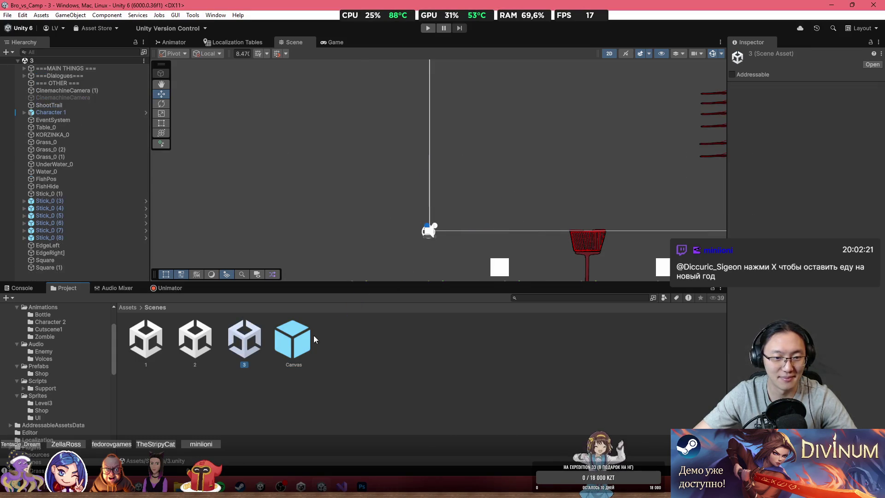
{"action": "mouse_move", "coordinate": [300, 340]}
{"action": "left_mouse_down"}
{"action": "mouse_move", "coordinate": [142, 156]}
{"action": "mouse_move", "coordinate": [57, 73]}
{"action": "left_mouse_up"}
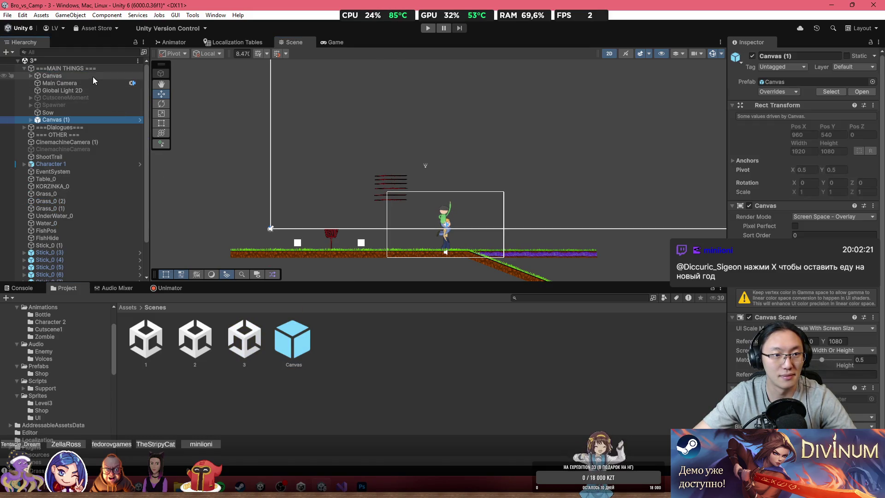
{"action": "left_click", "coordinate": [332, 42]}
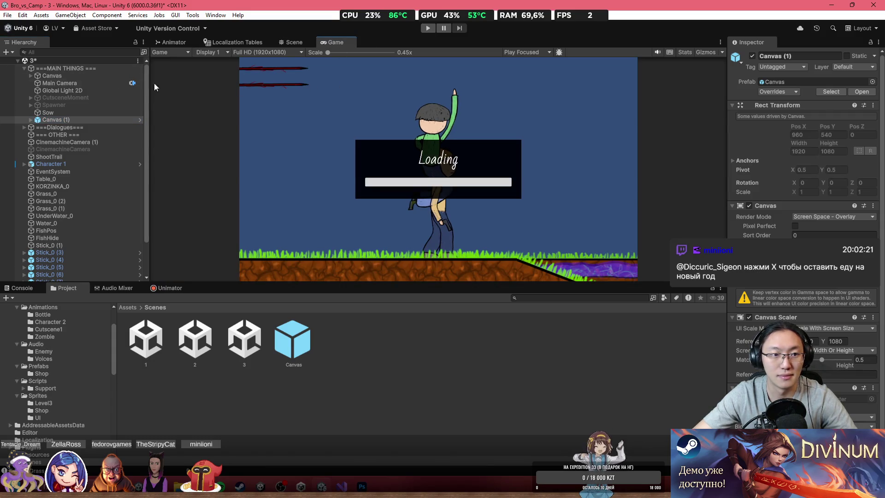
{"action": "left_click", "coordinate": [73, 75]}
{"action": "left_click", "coordinate": [32, 76]}
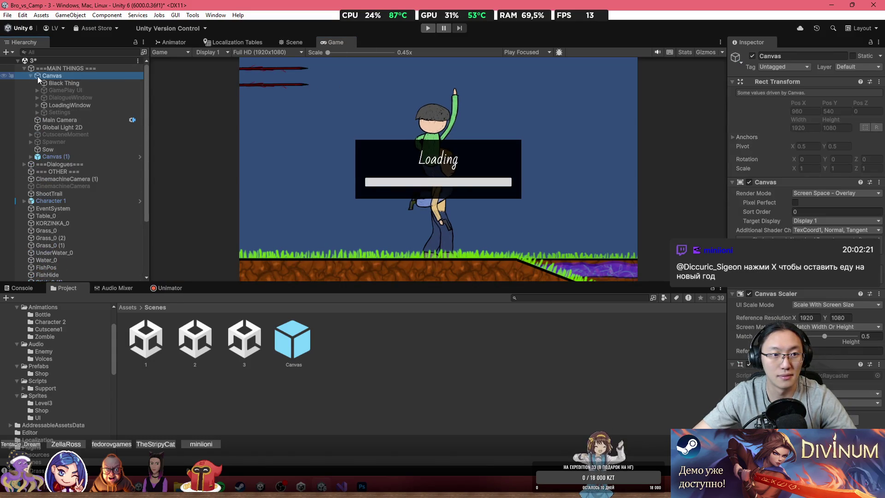
{"action": "left_click", "coordinate": [287, 43]}
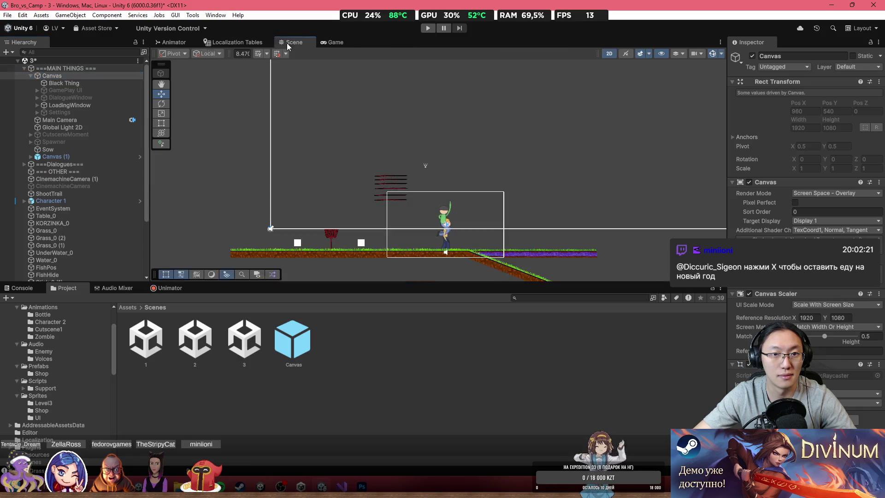
{"action": "double_click", "coordinate": [98, 77]}
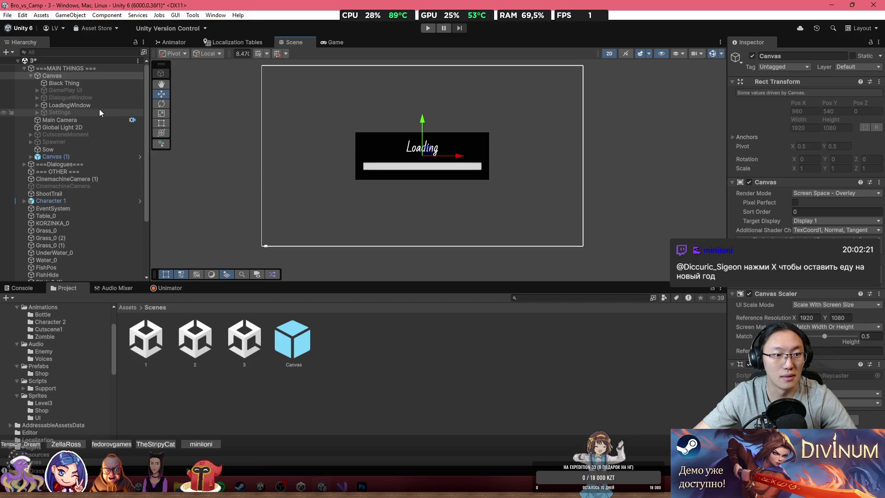
Deactivate and delete scene 3's original Canvas, keeping only Canvas (1).
{"action": "left_click", "coordinate": [60, 76]}
{"action": "key", "text": "alt+shift+a"}
{"action": "left_click", "coordinate": [378, 144]}
{"action": "left_click", "coordinate": [95, 157]}
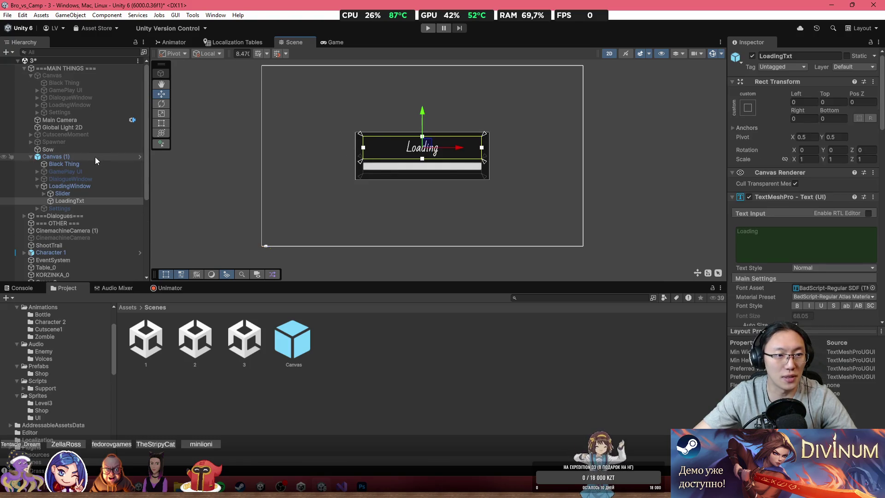
{"action": "left_click", "coordinate": [54, 77]}
{"action": "key", "text": "alt+shift+a"}
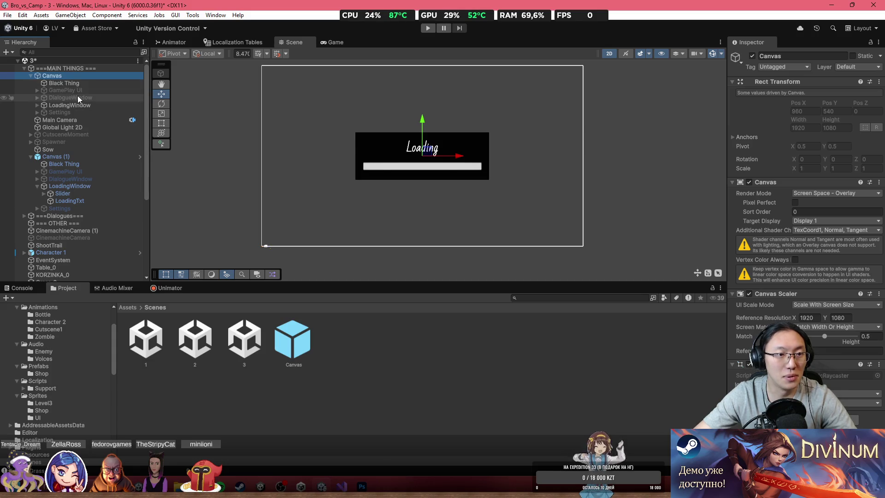
{"action": "key", "text": "alt+shift+a"}
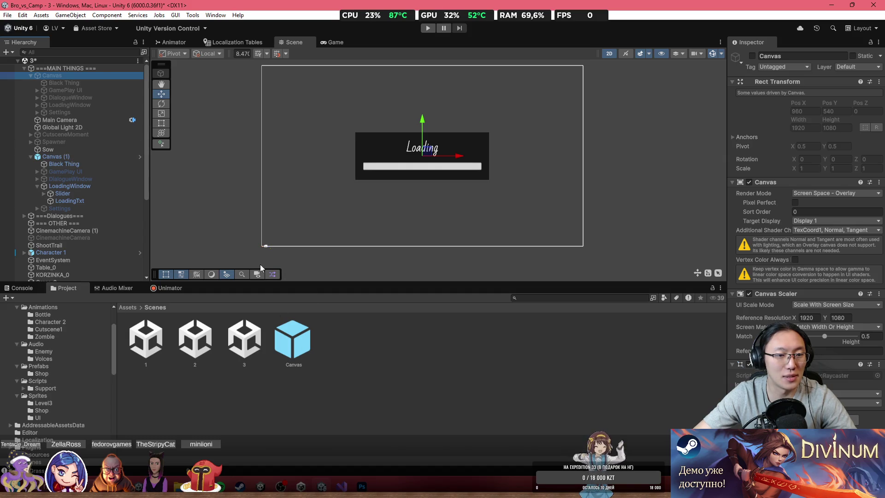
{"action": "key", "text": "Delete"}
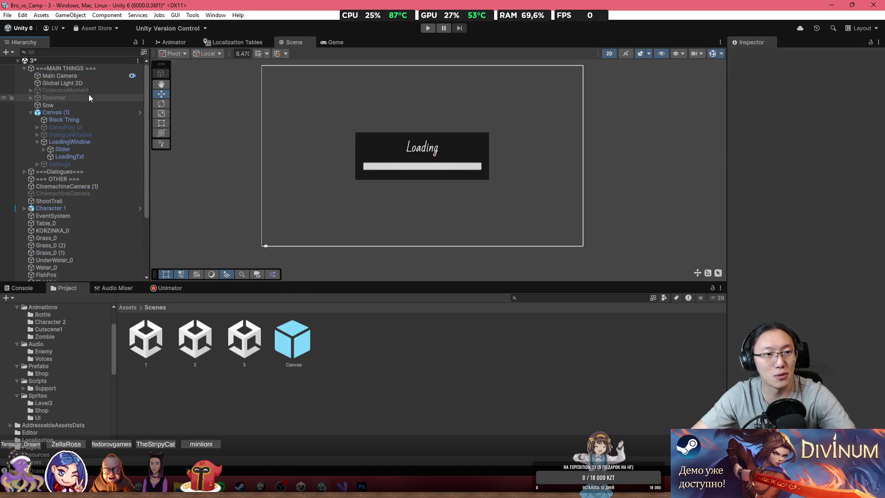
Make Canvas (1)'s GamePlay UI active so the Missions panel and bottle row appear.
{"action": "left_click", "coordinate": [76, 112]}
{"action": "scroll", "coordinate": [398, 146], "scroll_direction": "up", "scroll_amount": 2}
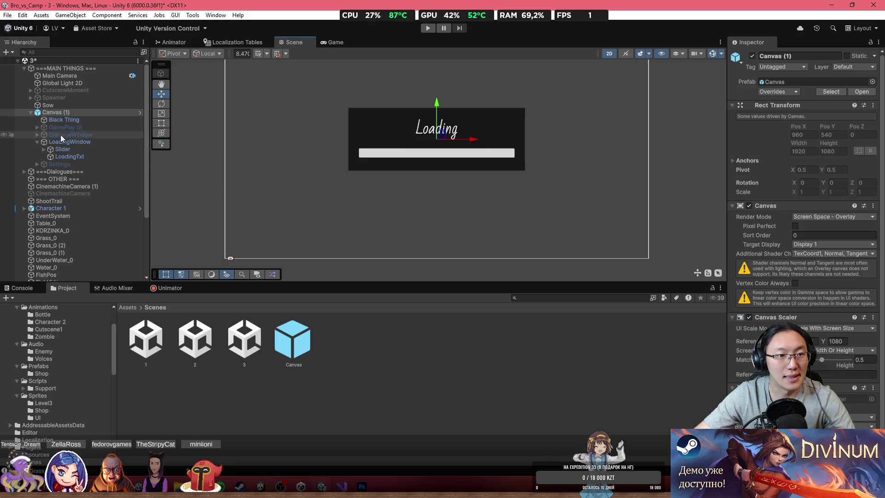
{"action": "left_click", "coordinate": [37, 127]}
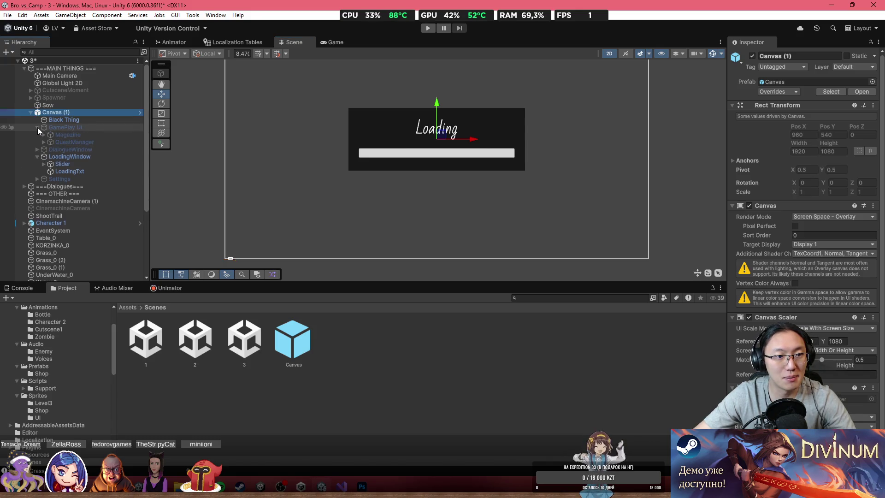
{"action": "left_click", "coordinate": [74, 142]}
{"action": "left_click", "coordinate": [73, 127]}
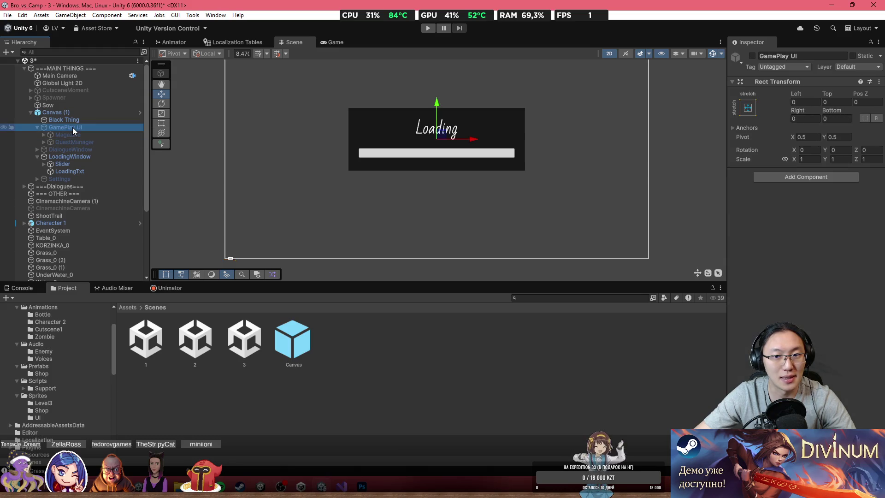
{"action": "key", "text": "alt+shift+a"}
{"action": "key", "text": "alt+shift+a"}
{"action": "key", "text": "alt+shift+a"}
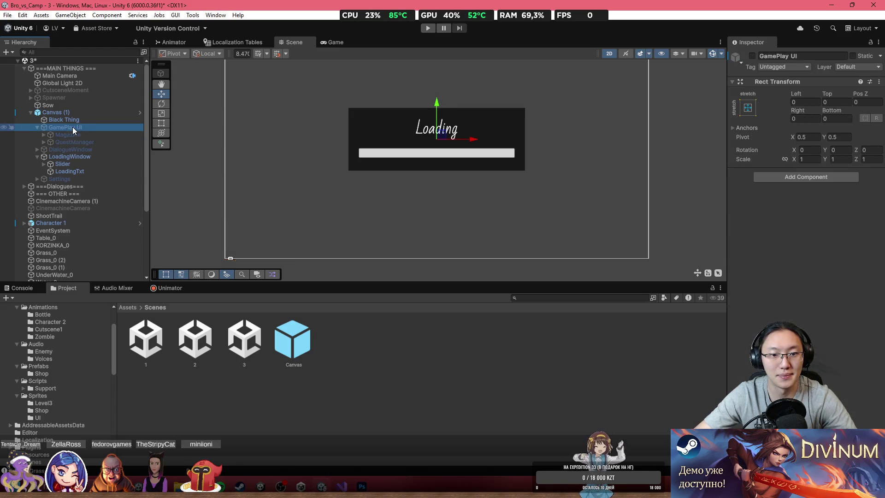
{"action": "scroll", "coordinate": [308, 185], "scroll_direction": "down", "scroll_amount": 3}
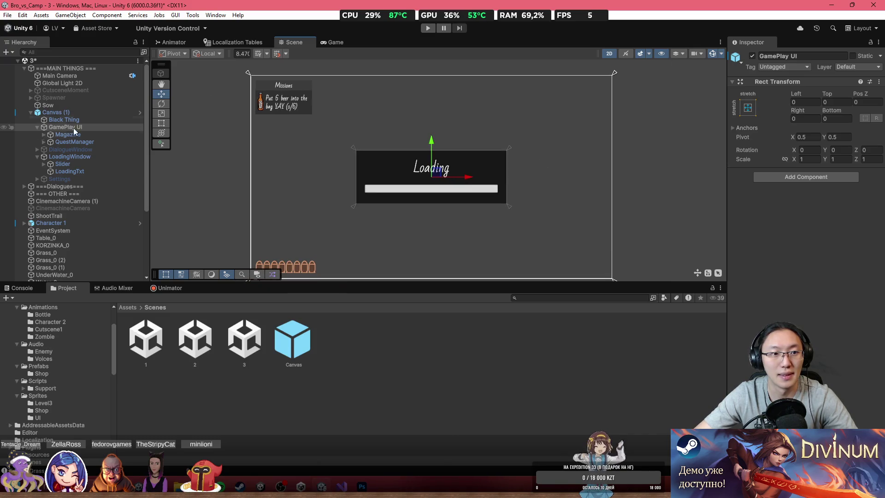
Zoom onto the Missions panel and select QuestManager's [Quest] Take a beer entry (put 6 beer into the bag).
{"action": "scroll", "coordinate": [318, 145], "scroll_direction": "up", "scroll_amount": 2}
{"action": "scroll", "coordinate": [318, 145], "scroll_direction": "up", "scroll_amount": 3}
{"action": "left_click", "coordinate": [118, 142]}
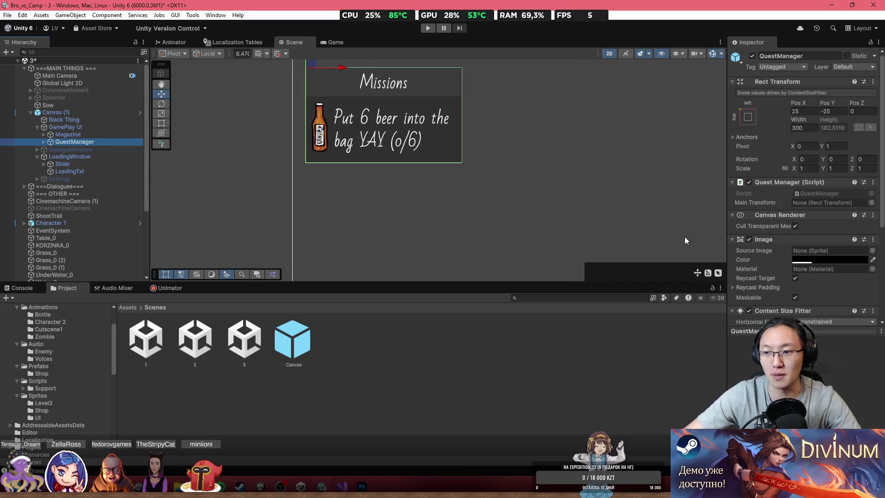
{"action": "scroll", "coordinate": [684, 237], "scroll_direction": "down", "scroll_amount": 2}
{"action": "scroll", "coordinate": [695, 252], "scroll_direction": "up", "scroll_amount": 2}
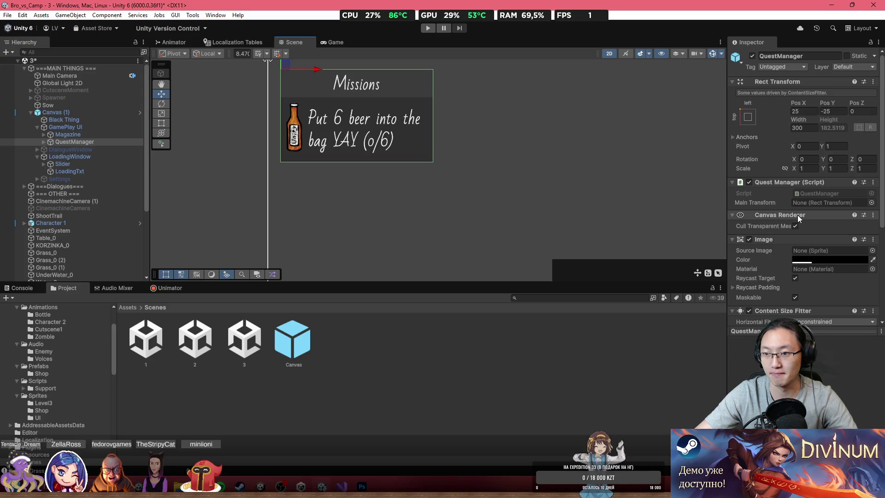
{"action": "scroll", "coordinate": [797, 214], "scroll_direction": "down", "scroll_amount": 2}
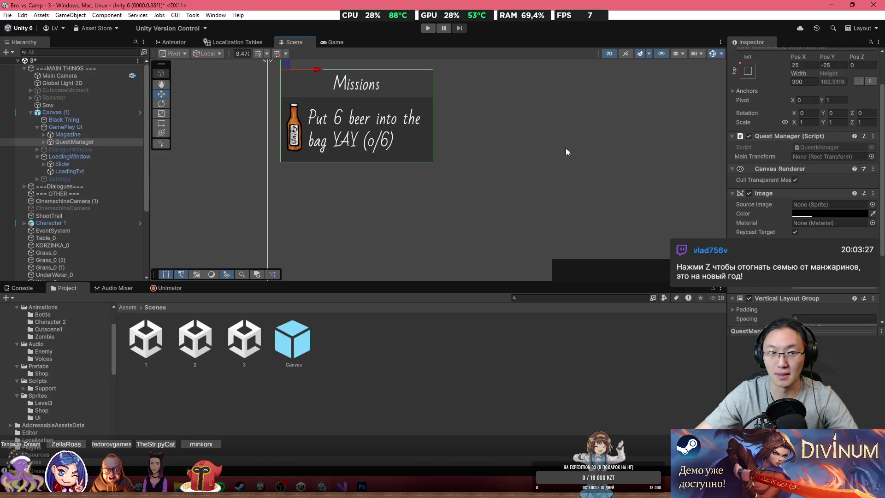
{"action": "left_click", "coordinate": [44, 142]}
{"action": "left_click", "coordinate": [73, 157]}
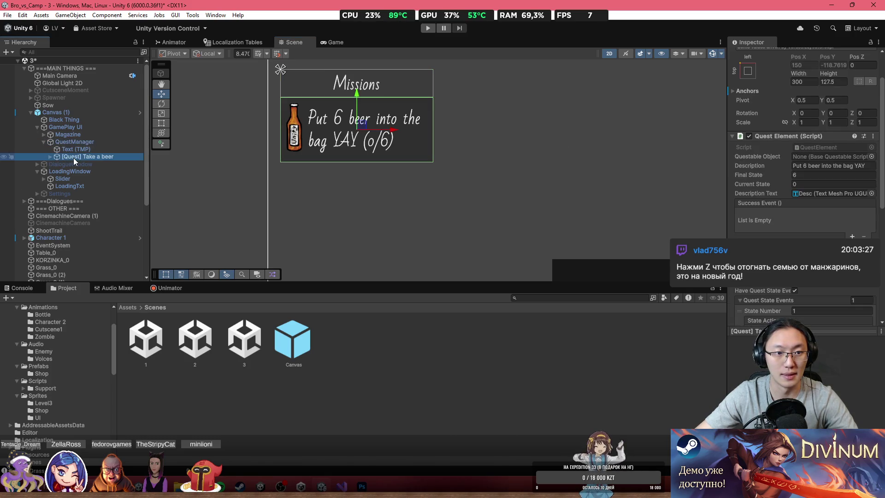
{"action": "scroll", "coordinate": [432, 130], "scroll_direction": "up", "scroll_amount": 2}
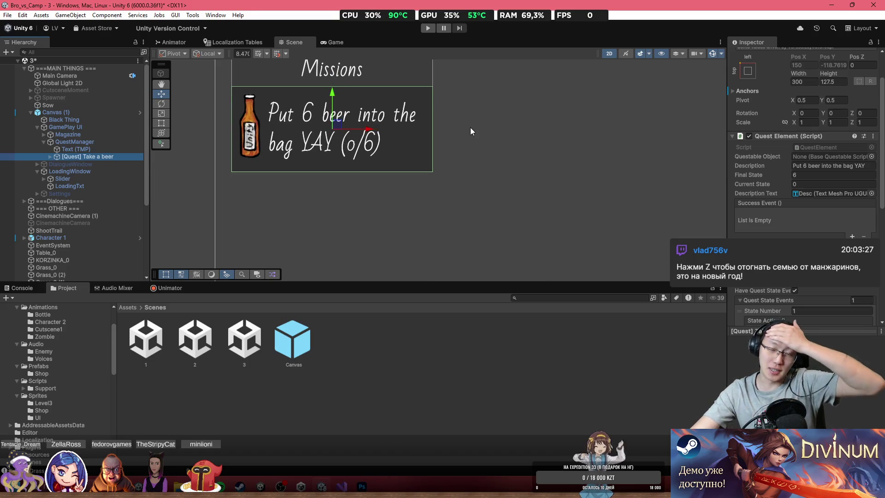